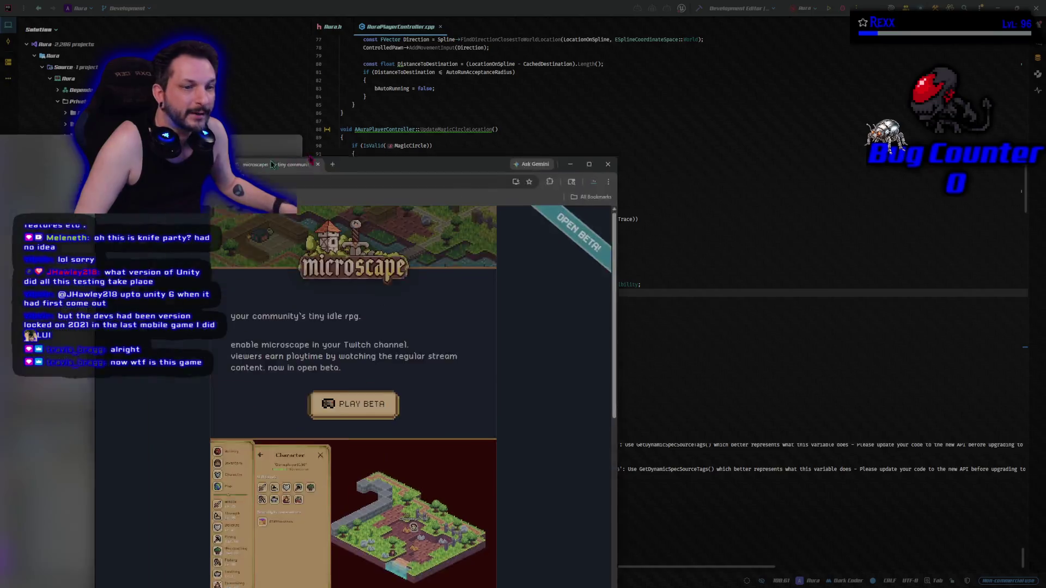
Maximize the microscape.cc browser window and launch the game's PLAY BETA
key("super+Up")
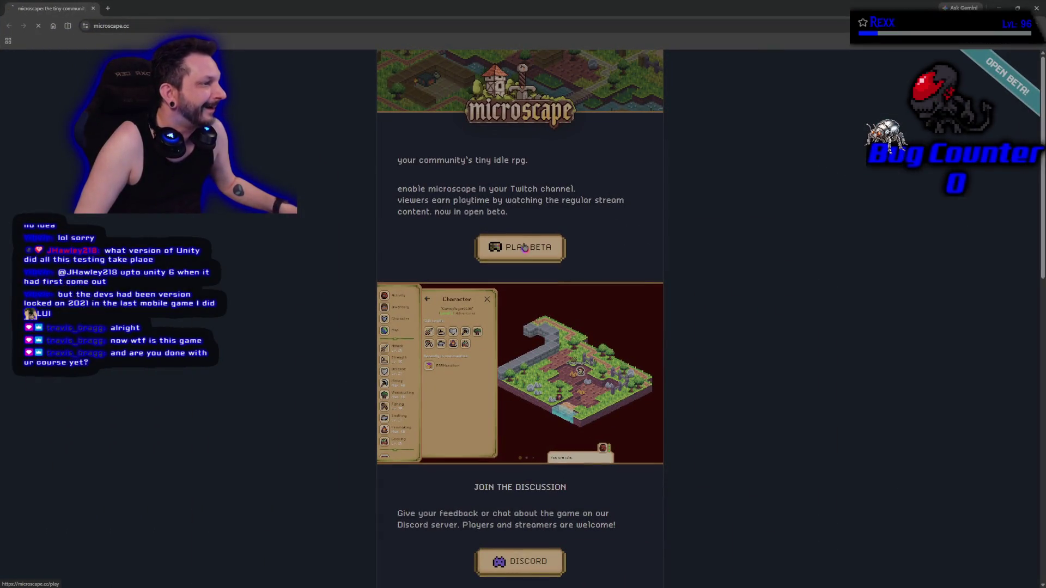
left_click(524, 249)
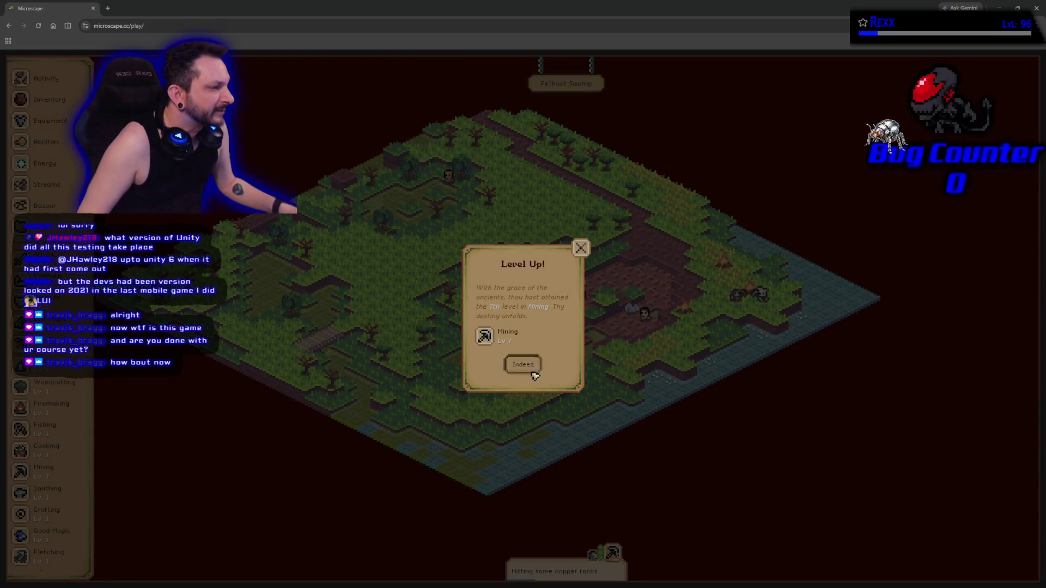
Dismiss the Mining level-up and start the Mine Iron activity from Inventory's Activity > Mining list
left_click(523, 365)
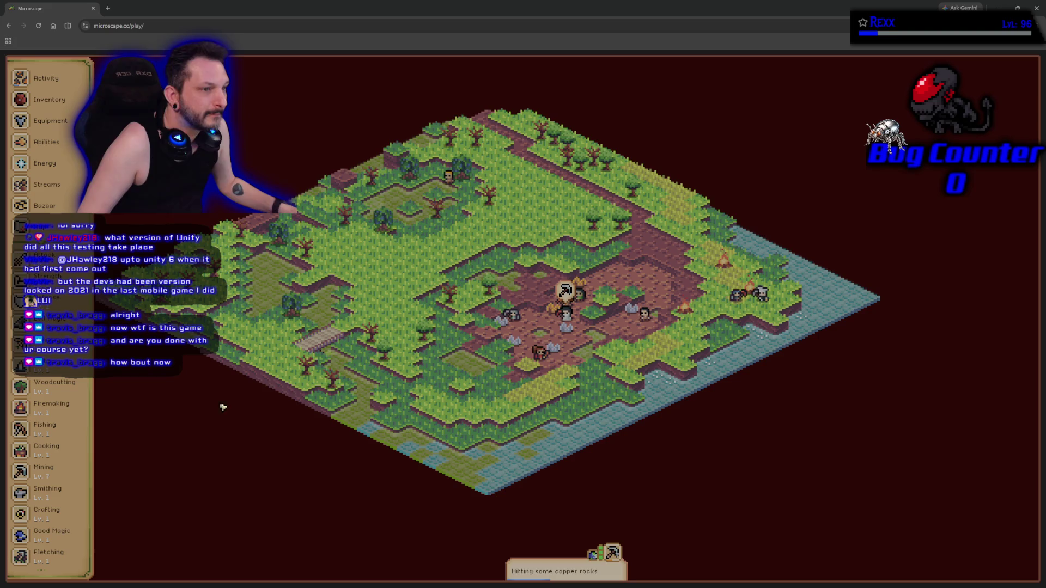
left_click(47, 106)
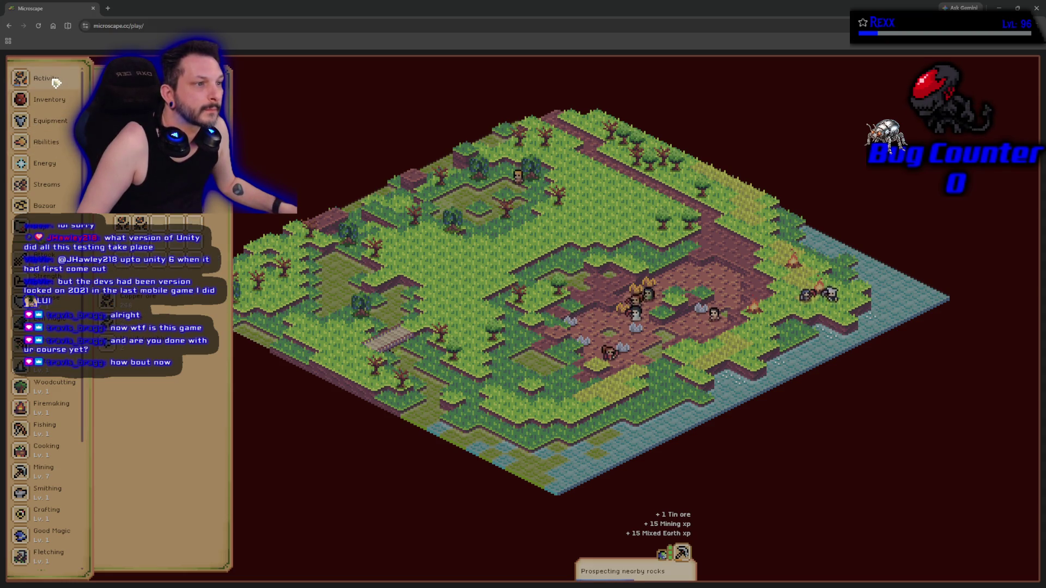
left_click(146, 308)
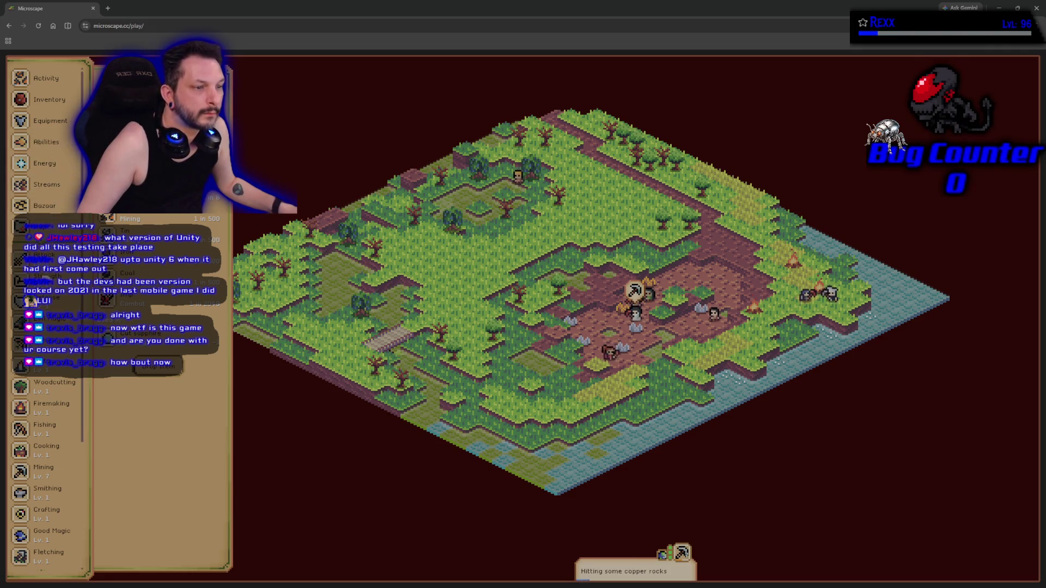
left_click(47, 472)
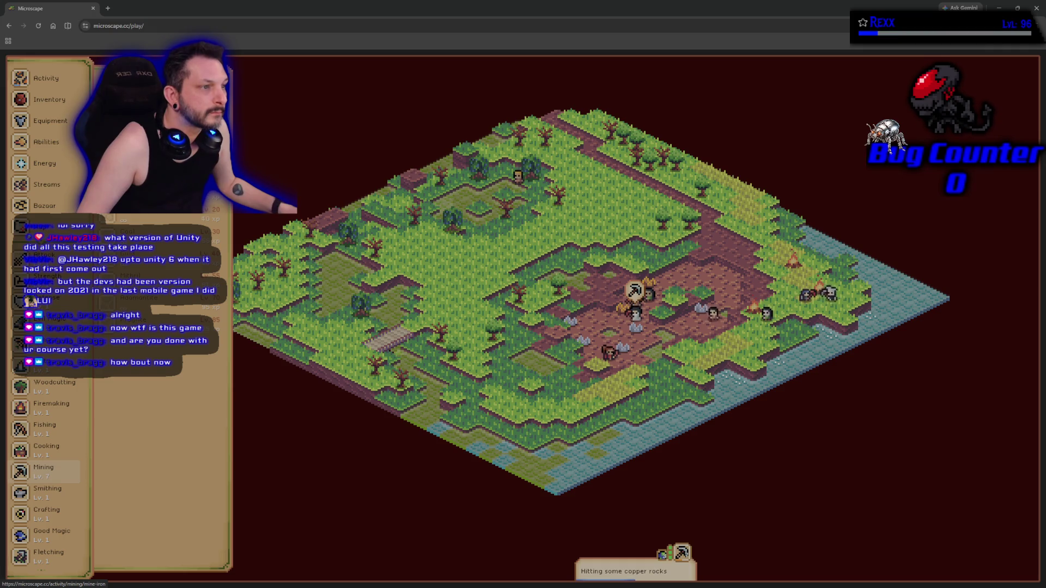
left_click(157, 330)
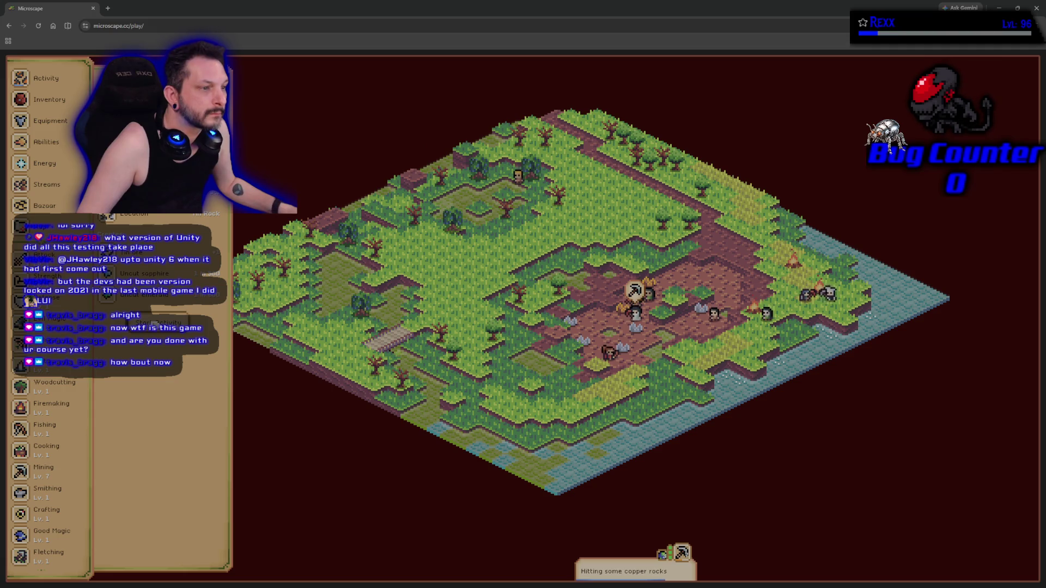
left_click(158, 322)
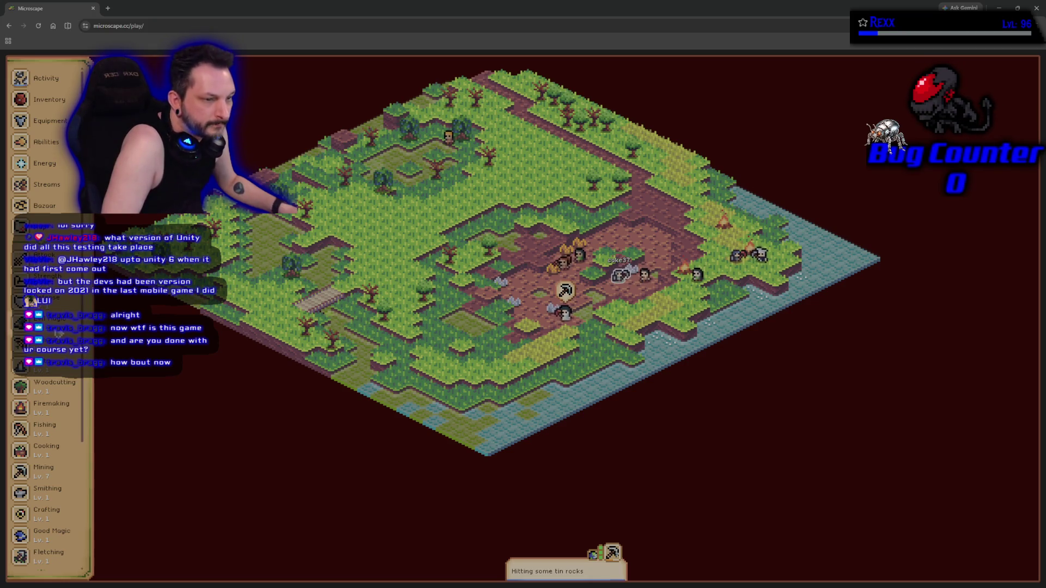
scroll(54, 334, "down", 5)
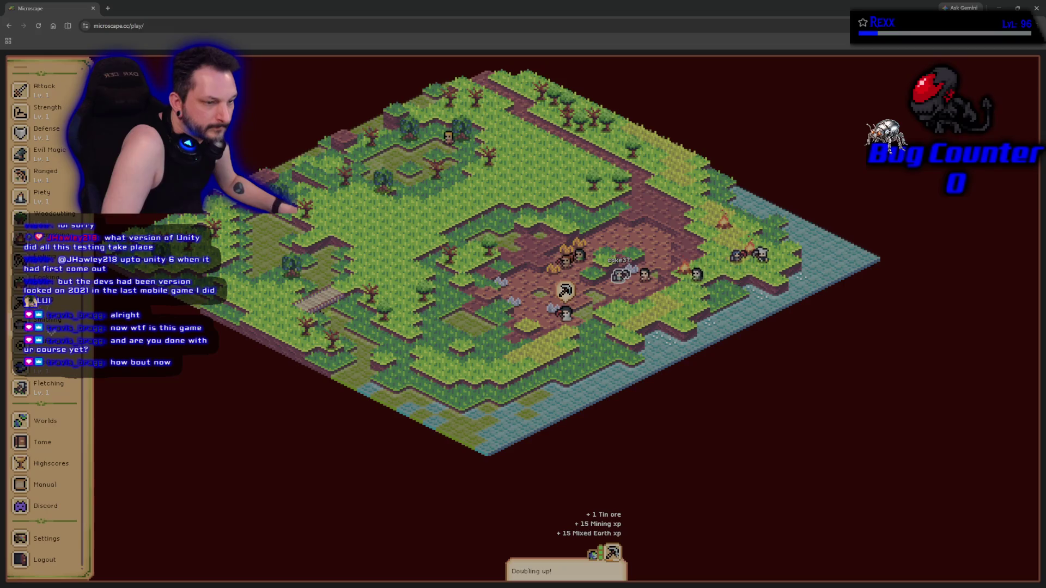
Scroll the side menu, then open and close the Map worlds list
scroll(51, 333, "up", 5)
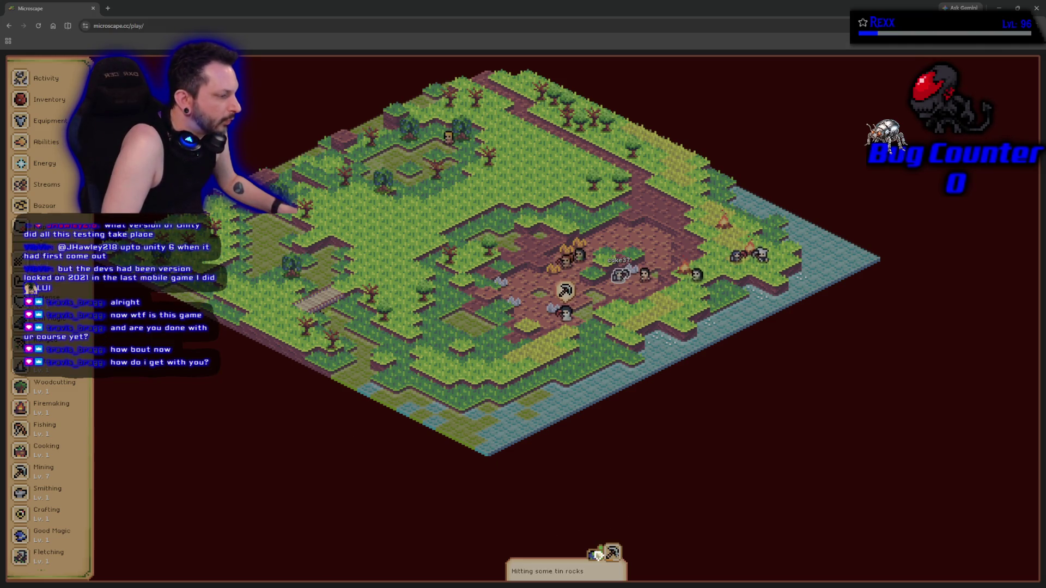
left_click(39, 227)
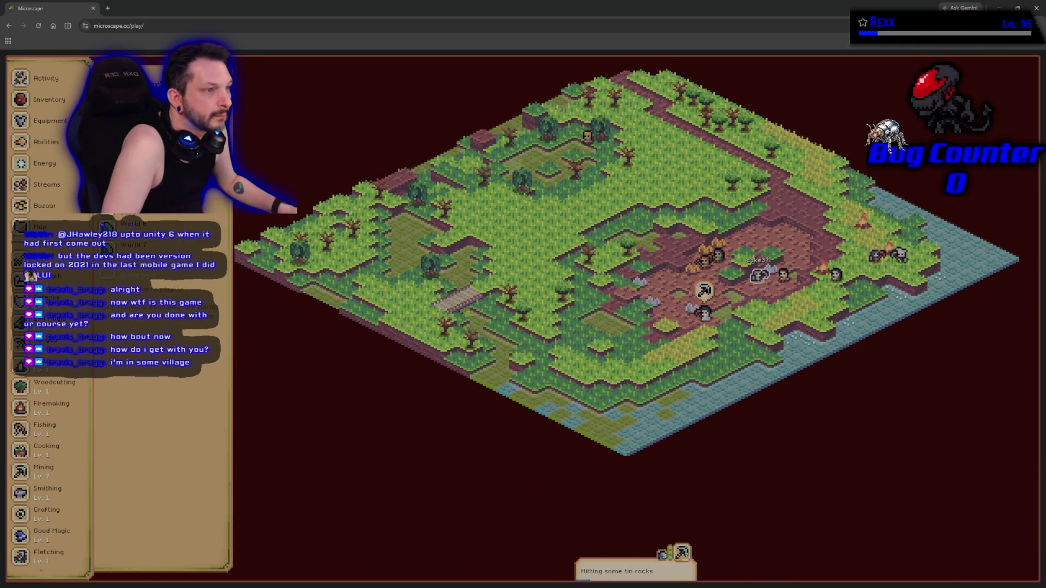
left_click(312, 373)
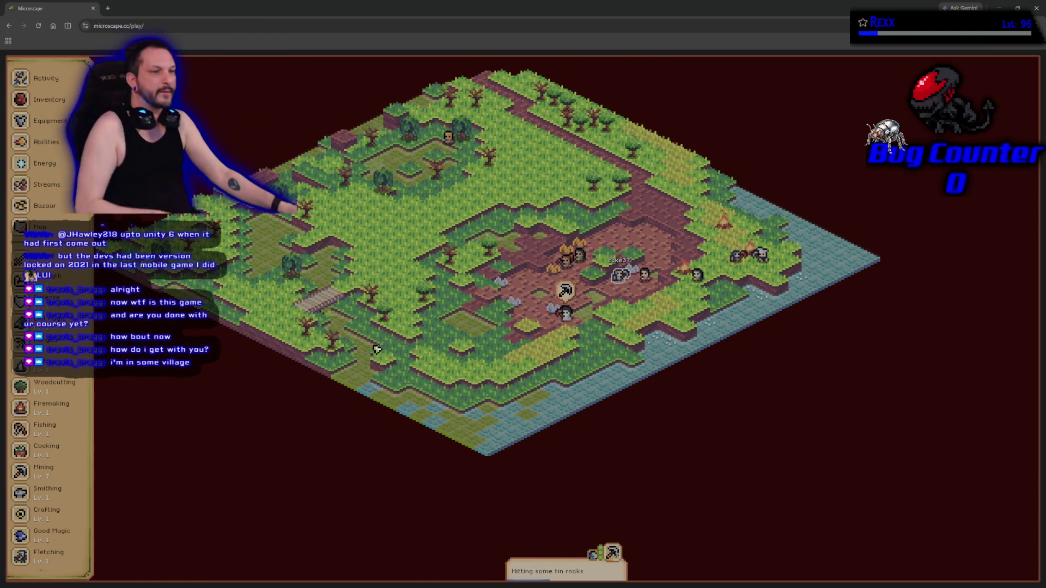
Open the world map, check Fellroot Swamp's options, close the map, and resume mining a tin rock
key("m")
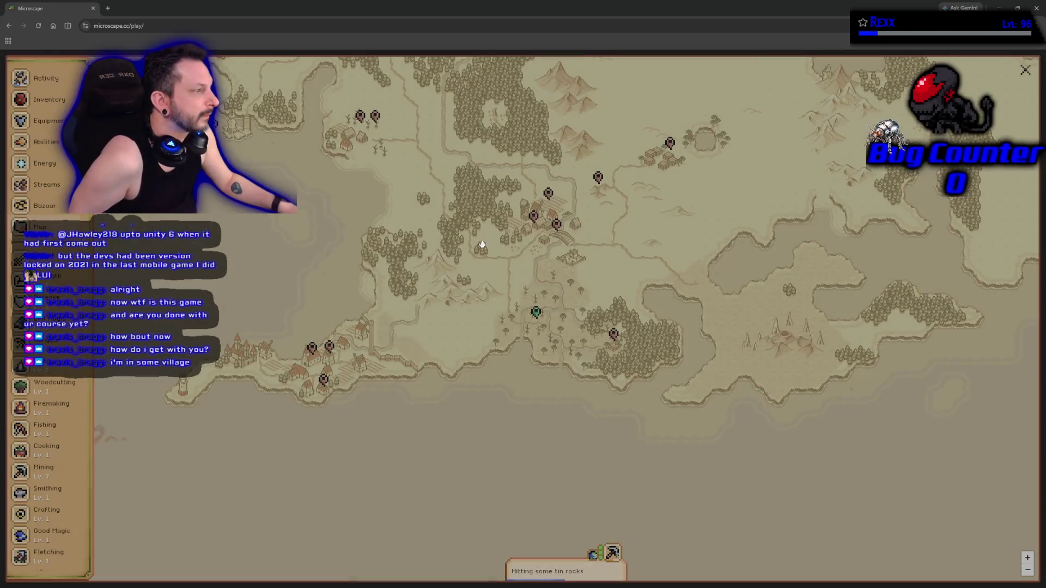
scroll(489, 274, "up", 5)
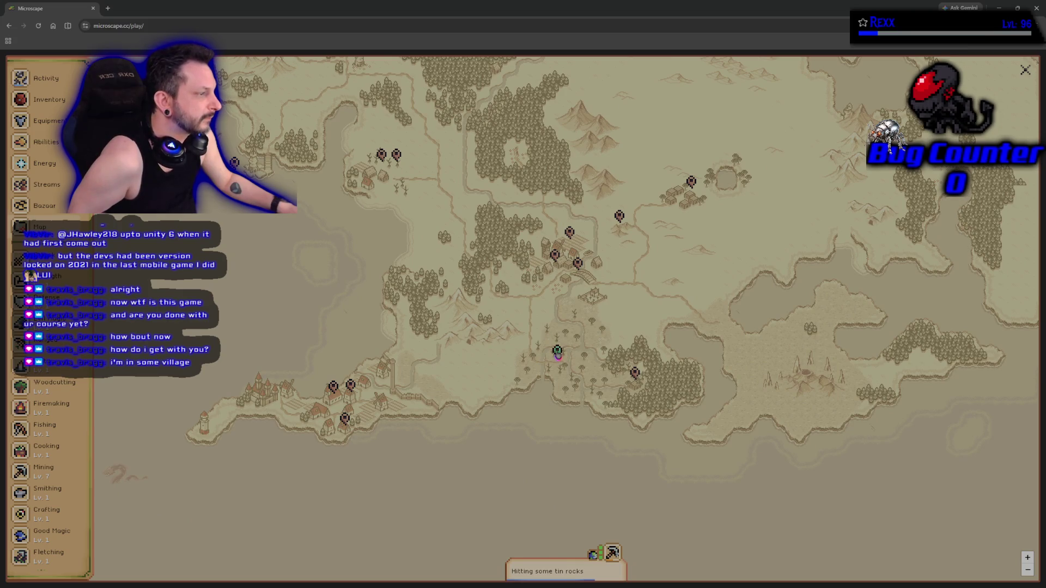
left_click(558, 353)
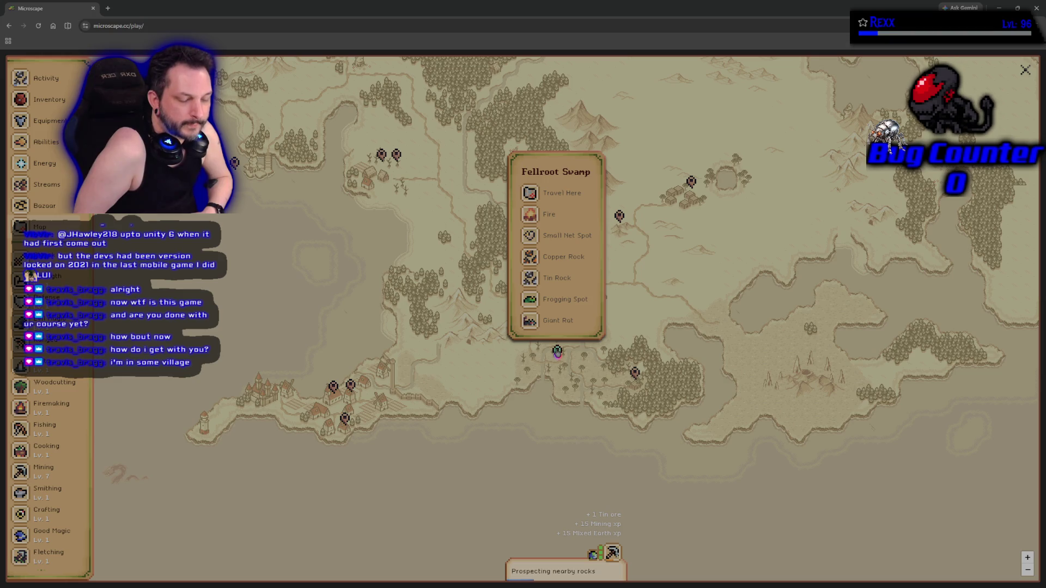
left_click_drag(537, 380, 536, 380)
left_click(536, 379)
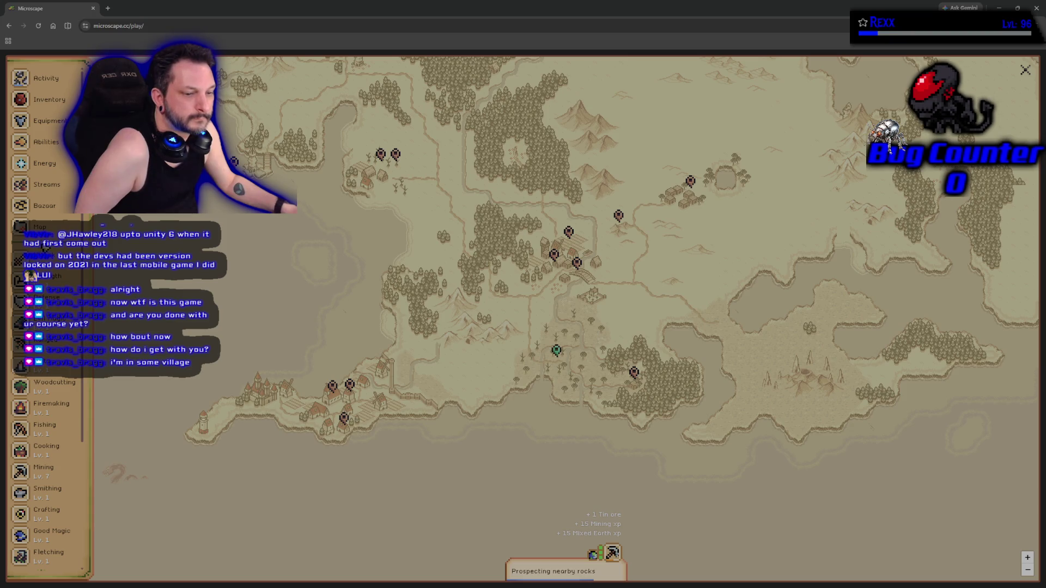
left_click(41, 228)
left_click(565, 289)
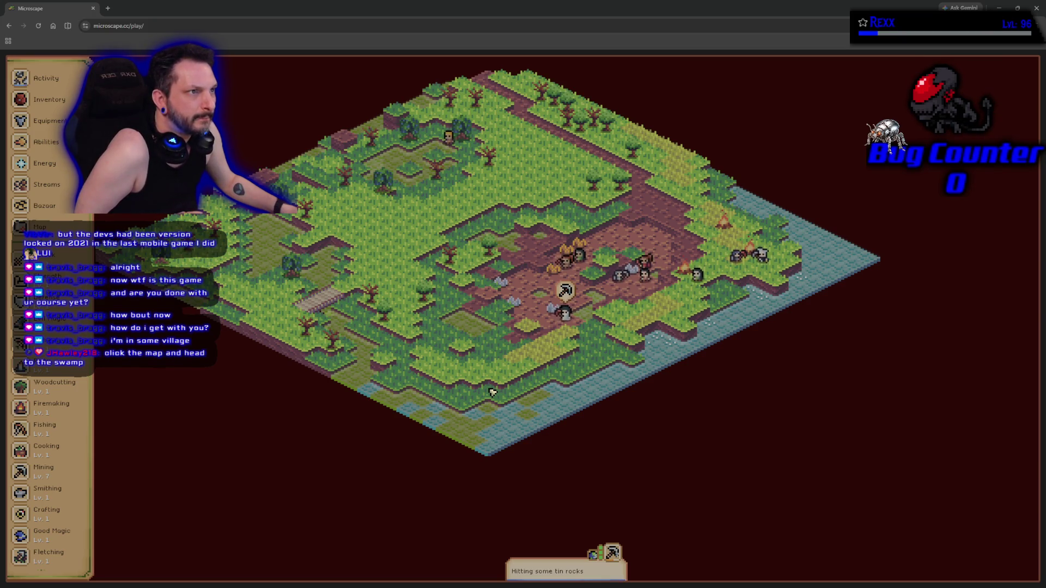
Browse the Bazaar listings and inventory, then return to JetBrains Rider
left_click(74, 212)
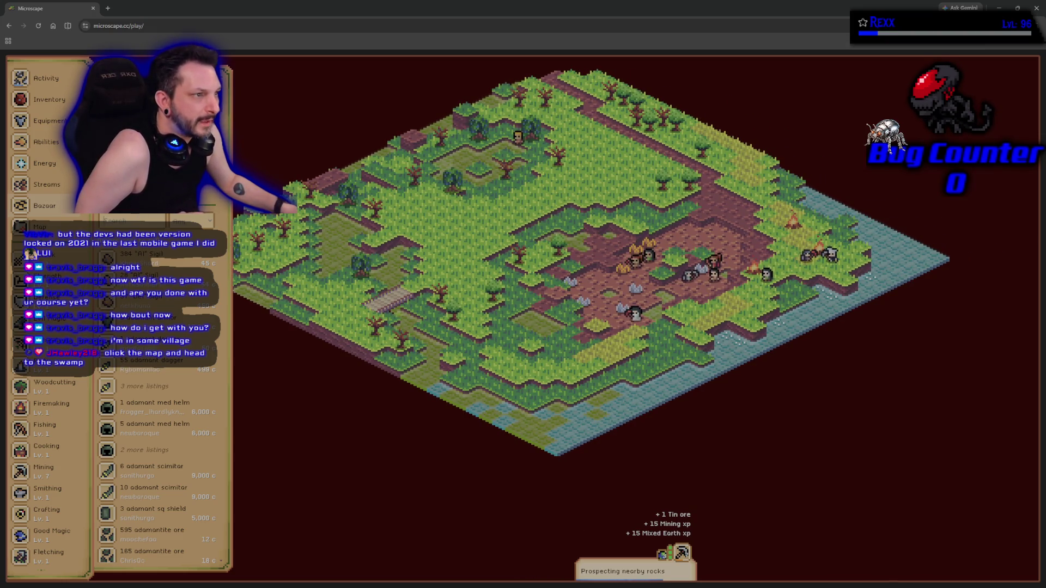
key("Escape")
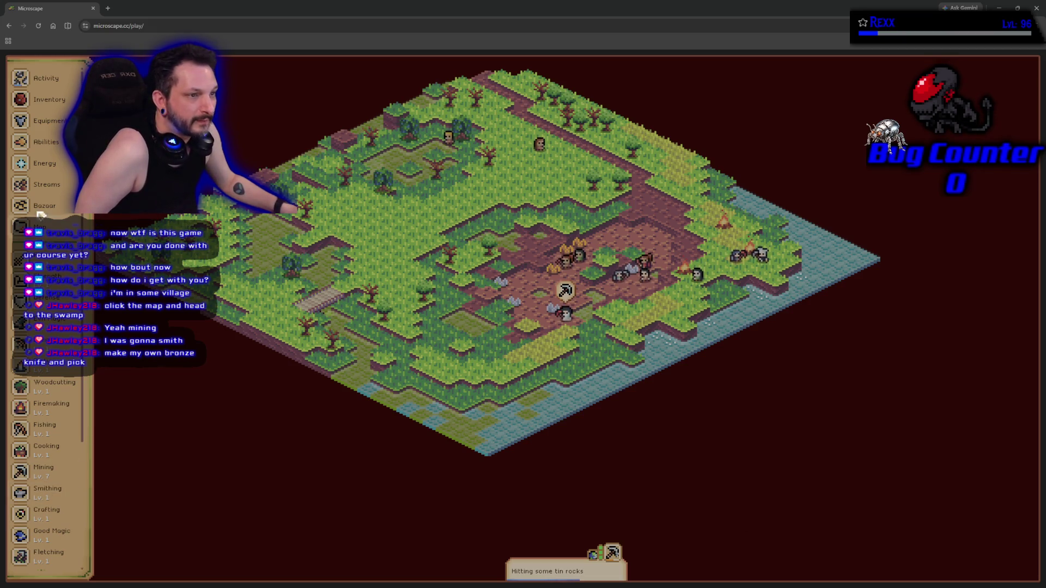
left_click(38, 100)
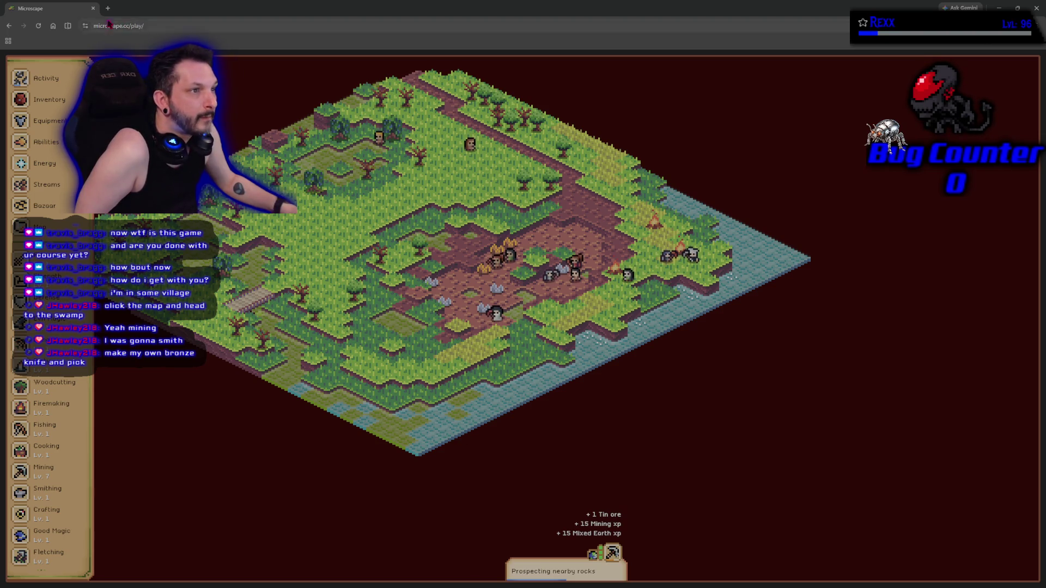
key("alt+Tab")
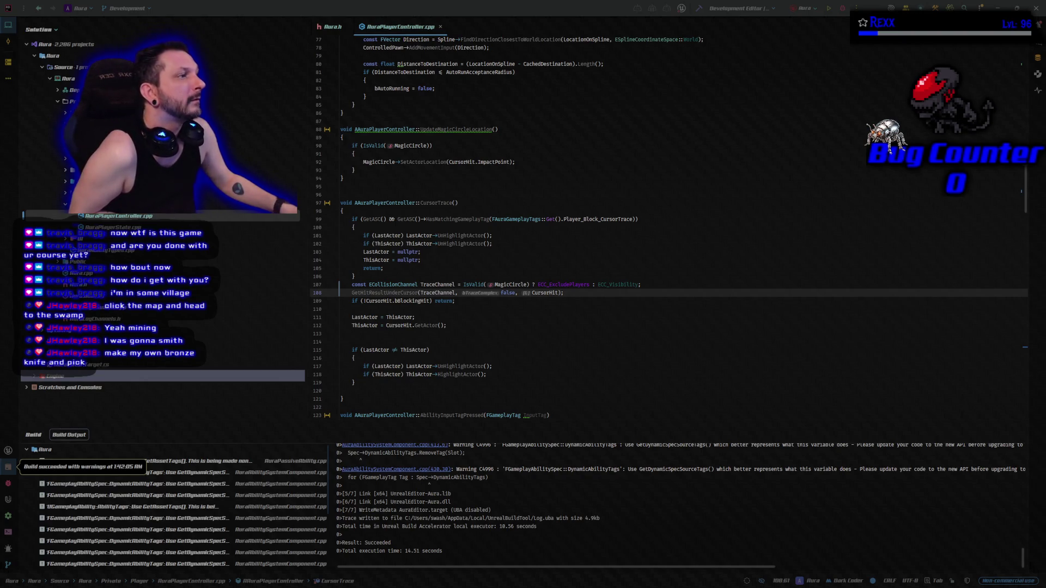
Start a Debug session in Rider to build Aura and launch the Unreal Editor
left_click(842, 8)
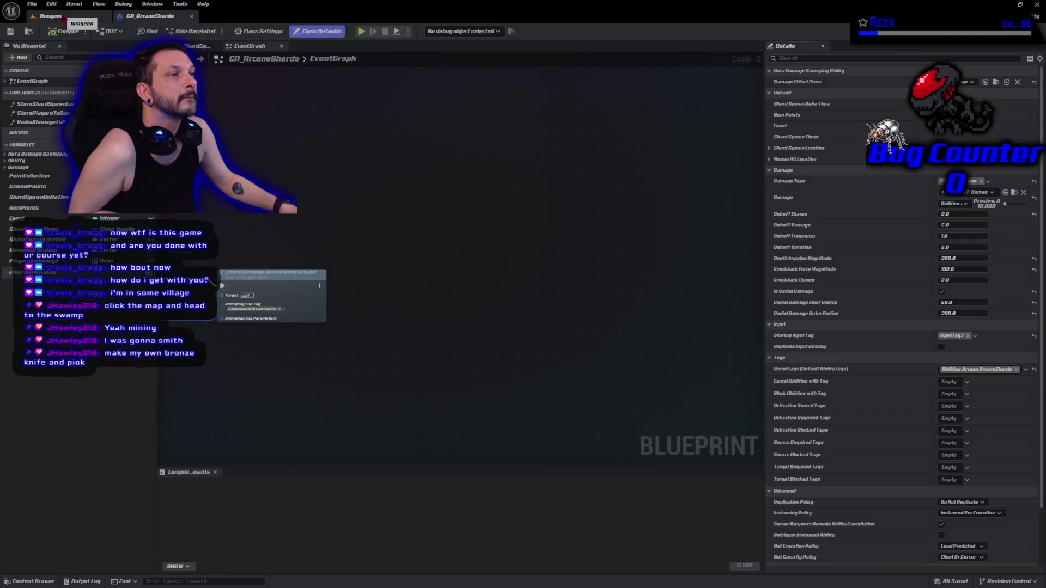
Switch from the GA_ArcaneShards Blueprint editor to the Dungeon level tab
left_click(61, 17)
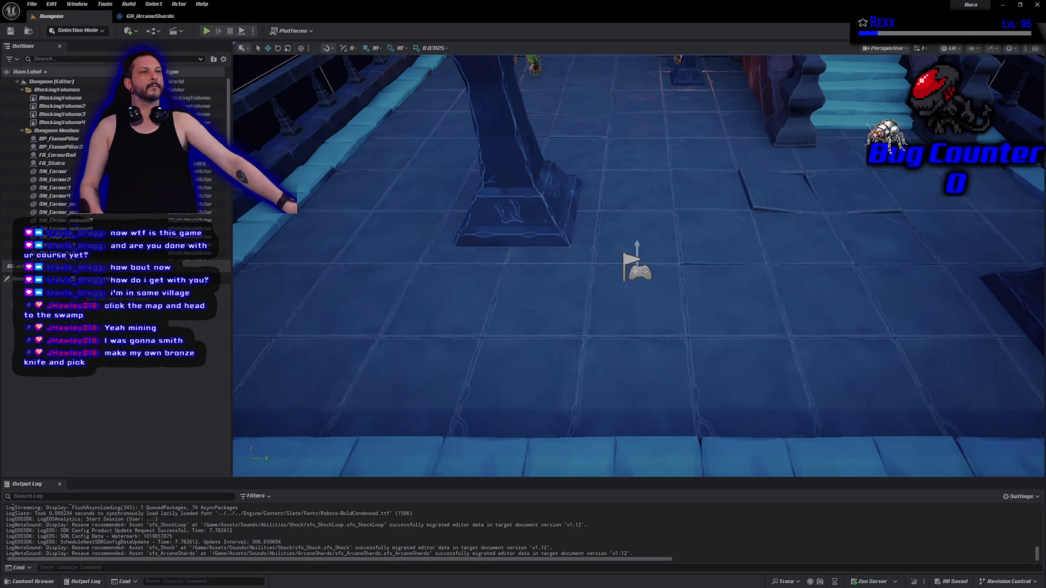
left_click(51, 4)
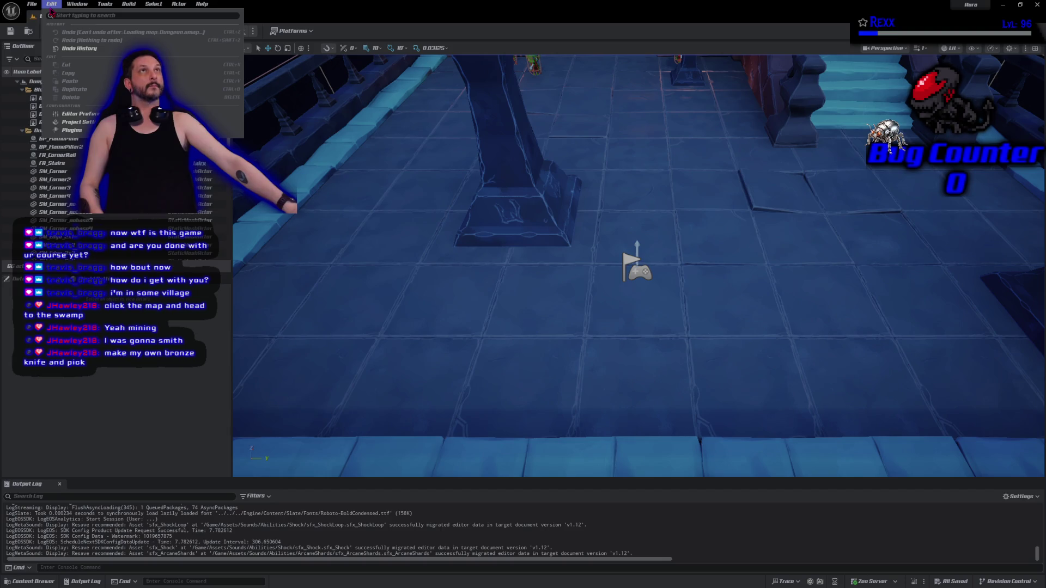
Add a new ExcludePlayers object channel with default Block response in Project Settings > Collision
left_click(77, 128)
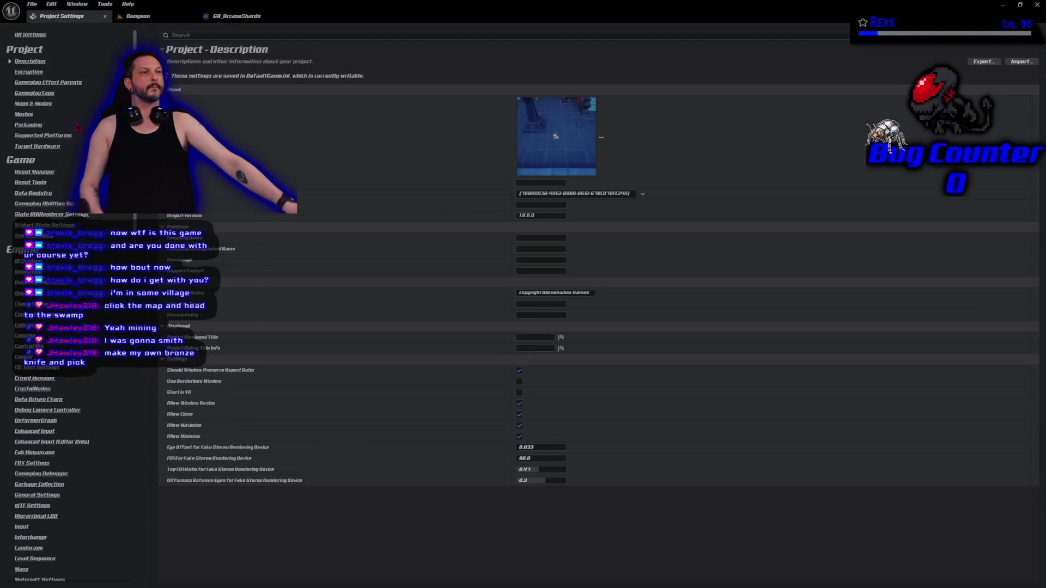
mouse_move(60, 15)
left_mouse_down()
mouse_move(262, 23)
mouse_move(240, 16)
left_mouse_up()
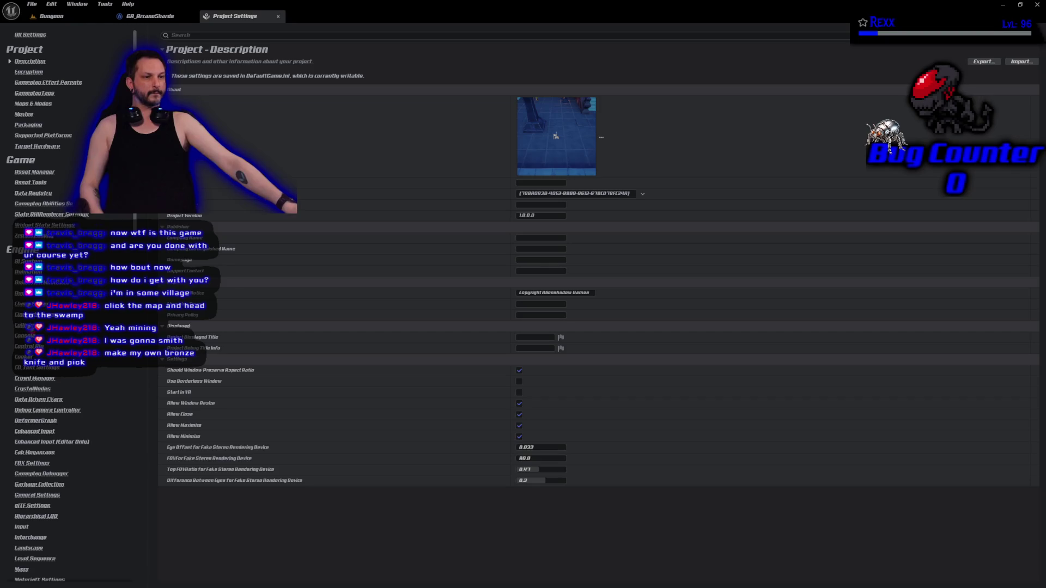
left_click(25, 325)
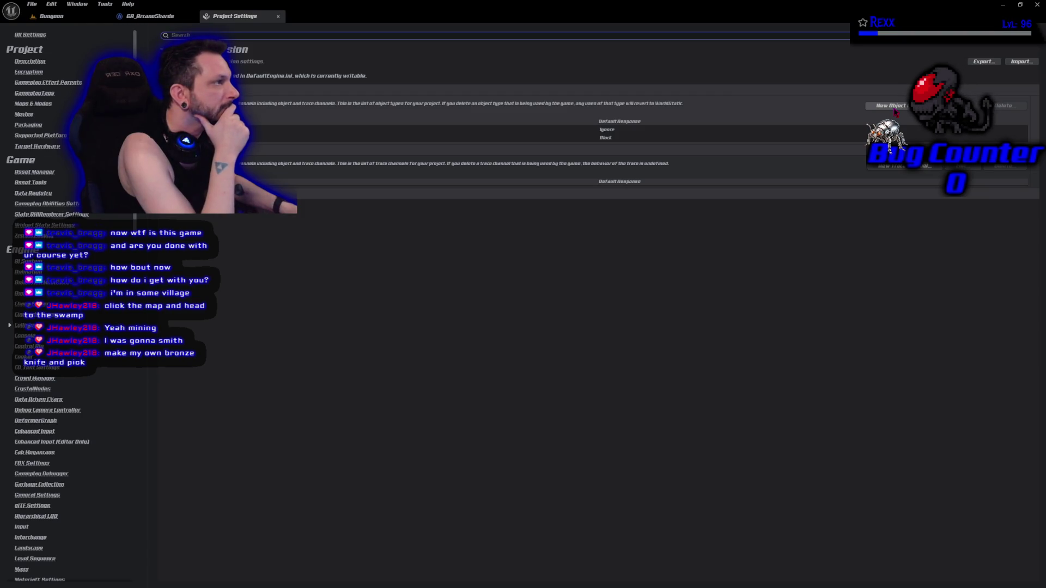
left_click(892, 107)
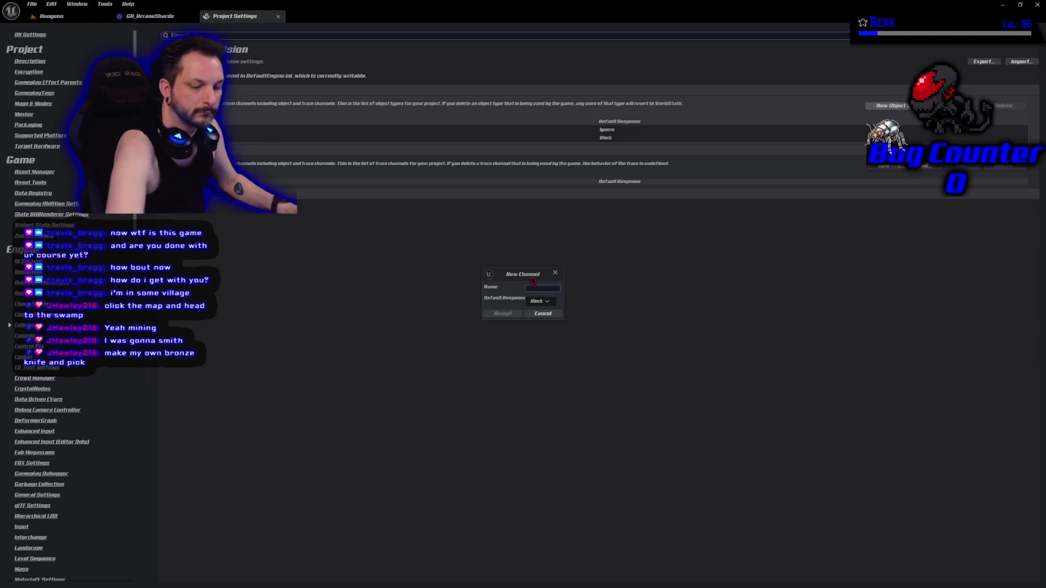
type("Exclude")
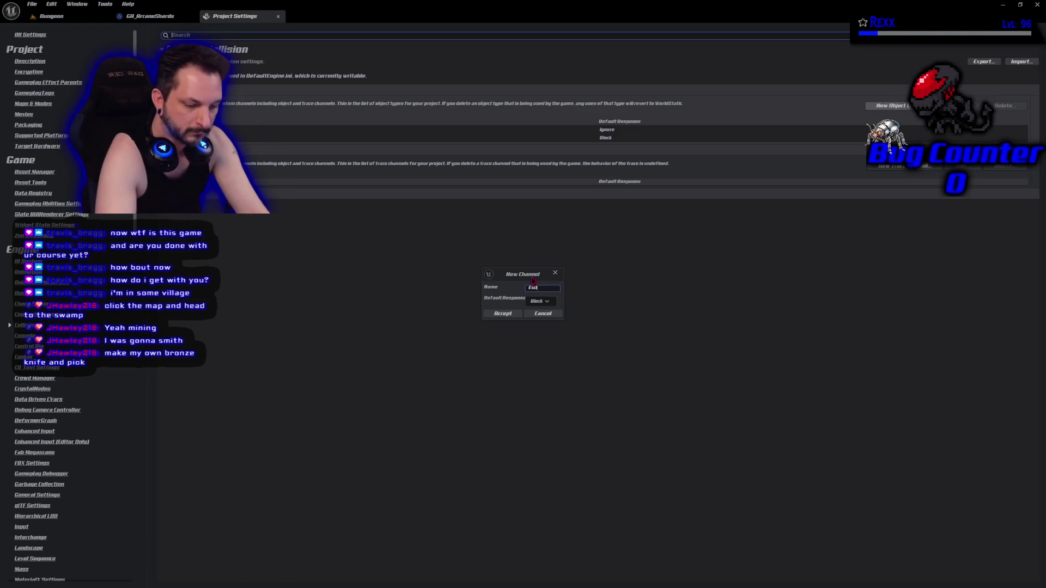
type("layers")
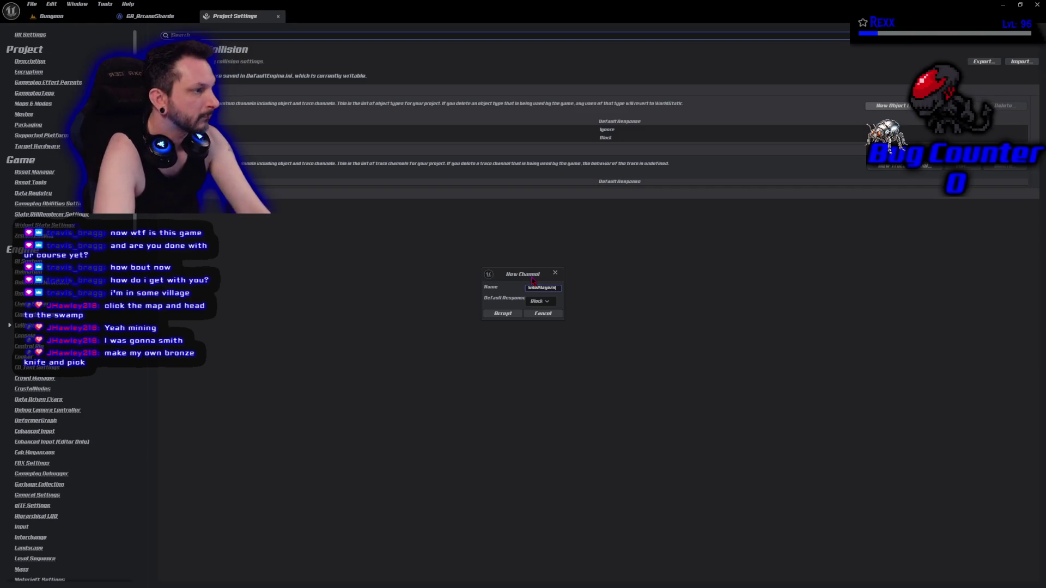
left_click(499, 315)
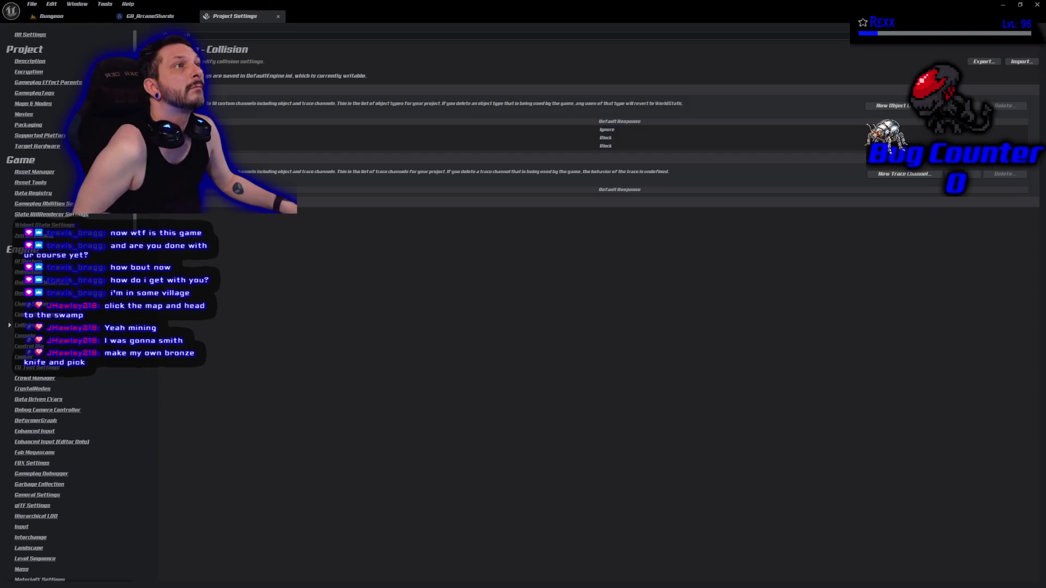
left_click(48, 16)
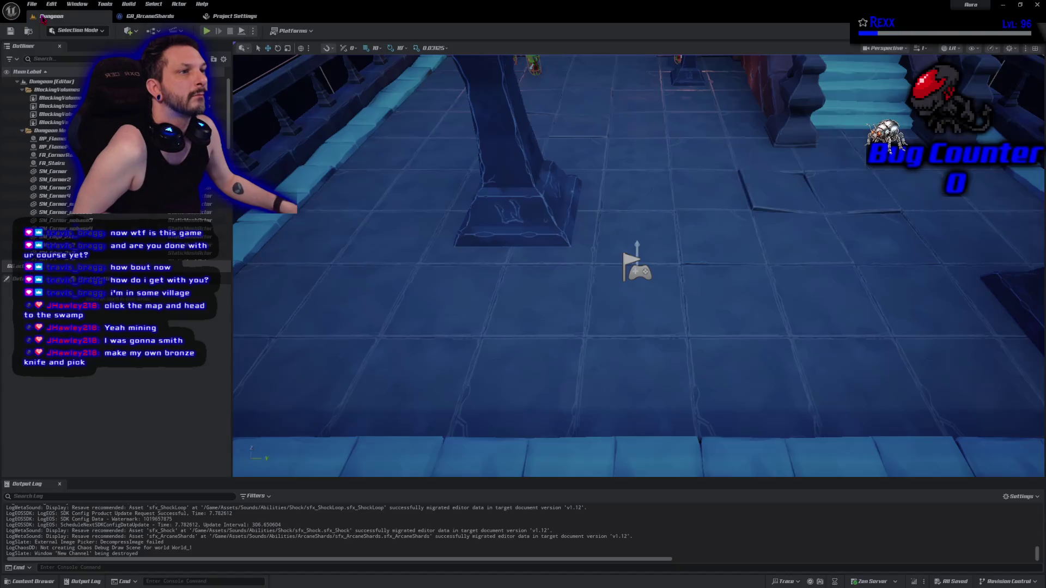
Set the room's blocking volume to ignore ExcludePlayers and save the Dungeon level
scroll(457, 137, "down", 10)
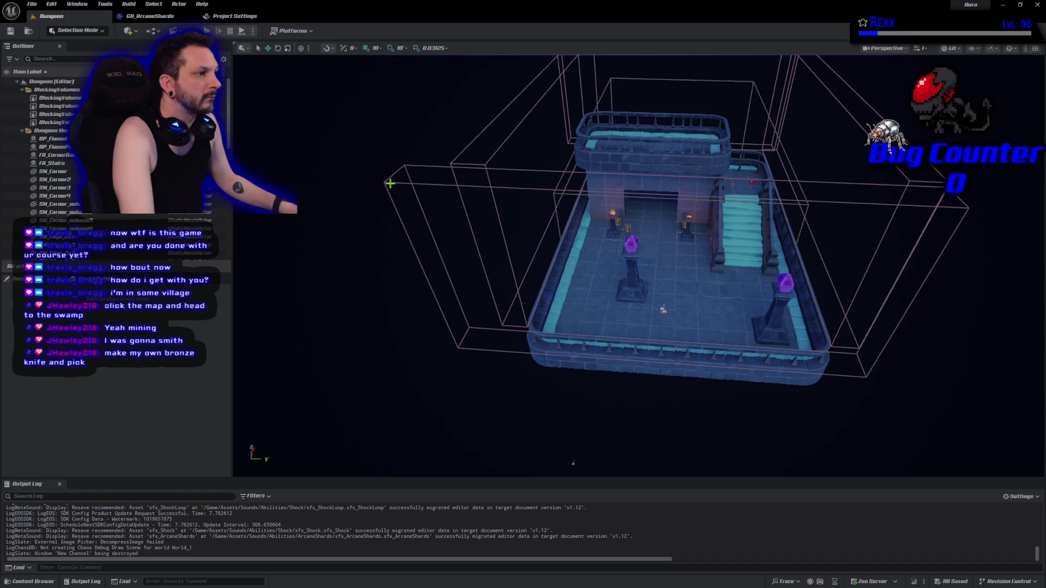
left_click(390, 183)
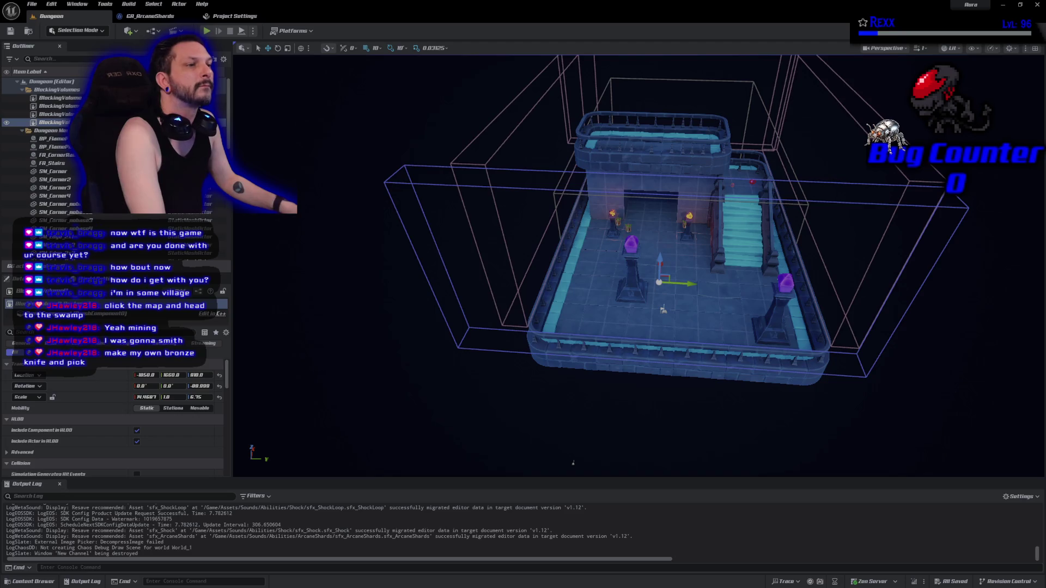
scroll(72, 448, "down", 5)
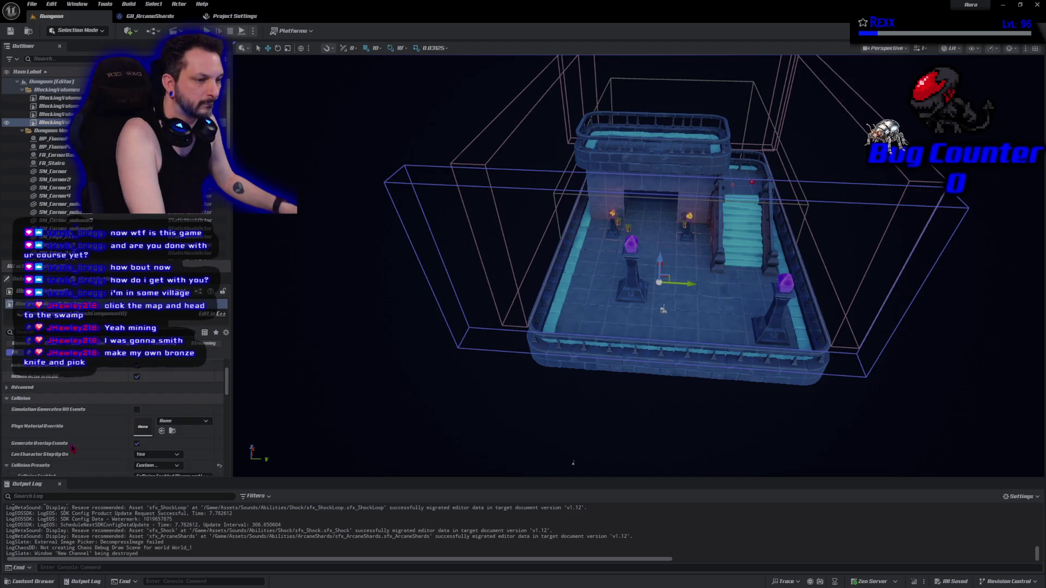
scroll(71, 448, "down", 8)
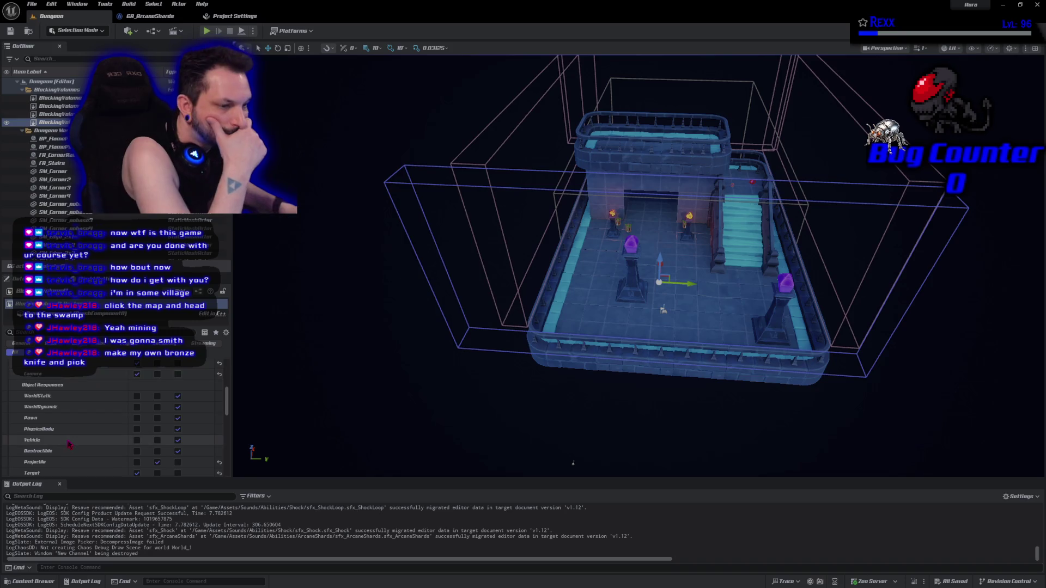
scroll(68, 443, "down", 2)
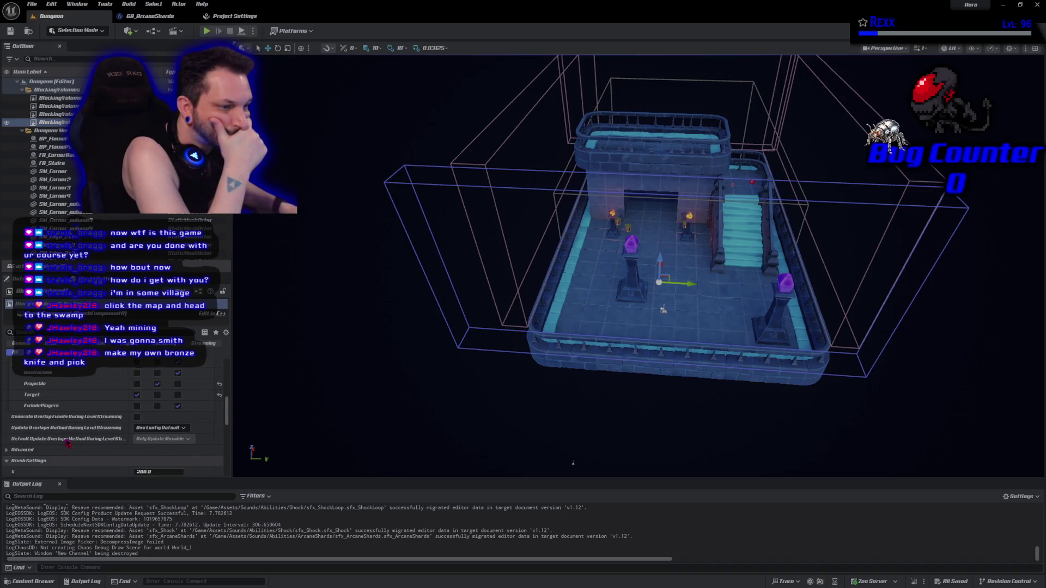
scroll(93, 450, "up", 5)
scroll(93, 449, "down", 2)
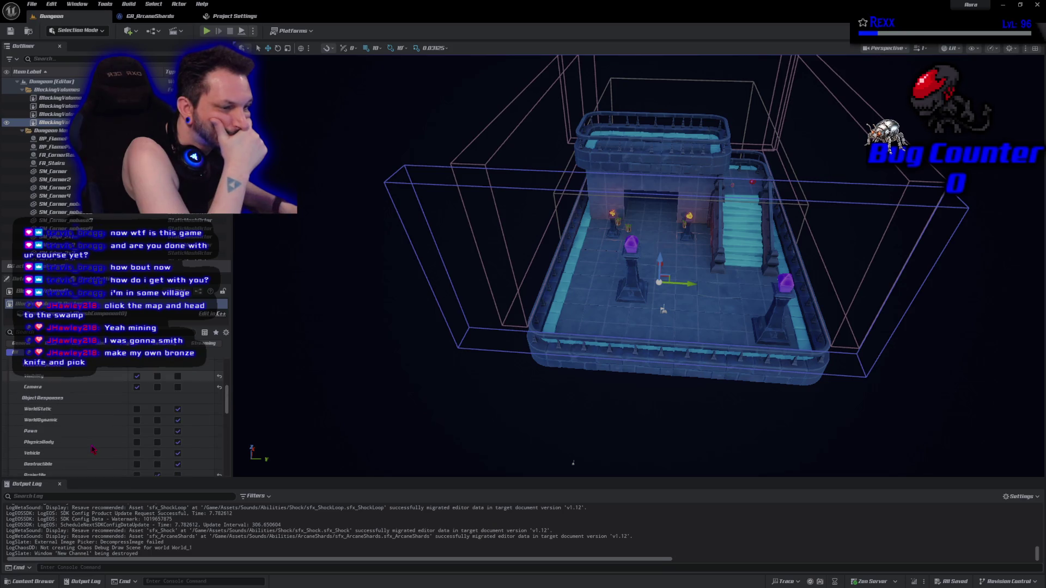
scroll(92, 449, "down", 3)
left_click(137, 419)
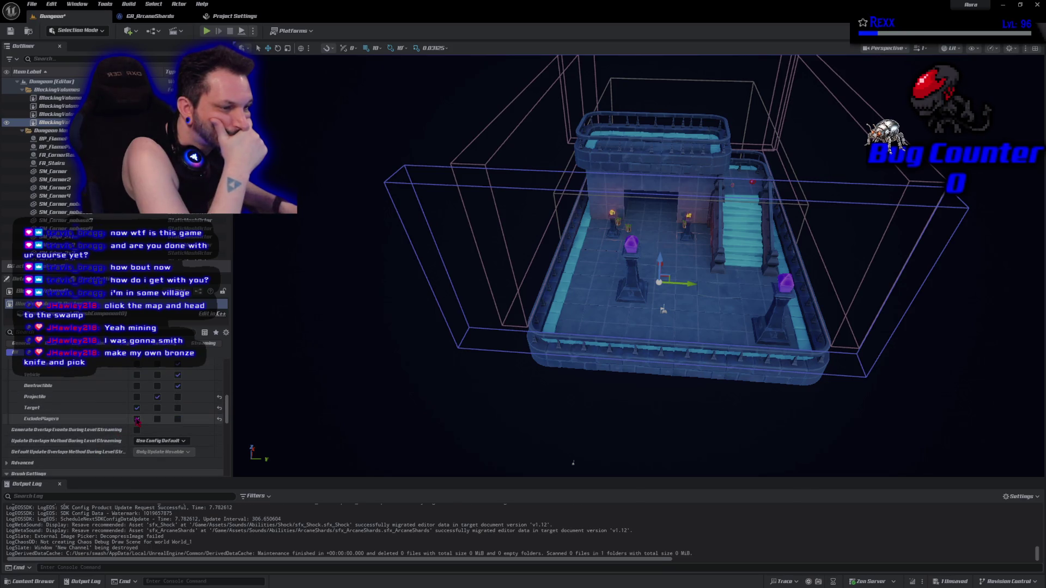
left_click(11, 30)
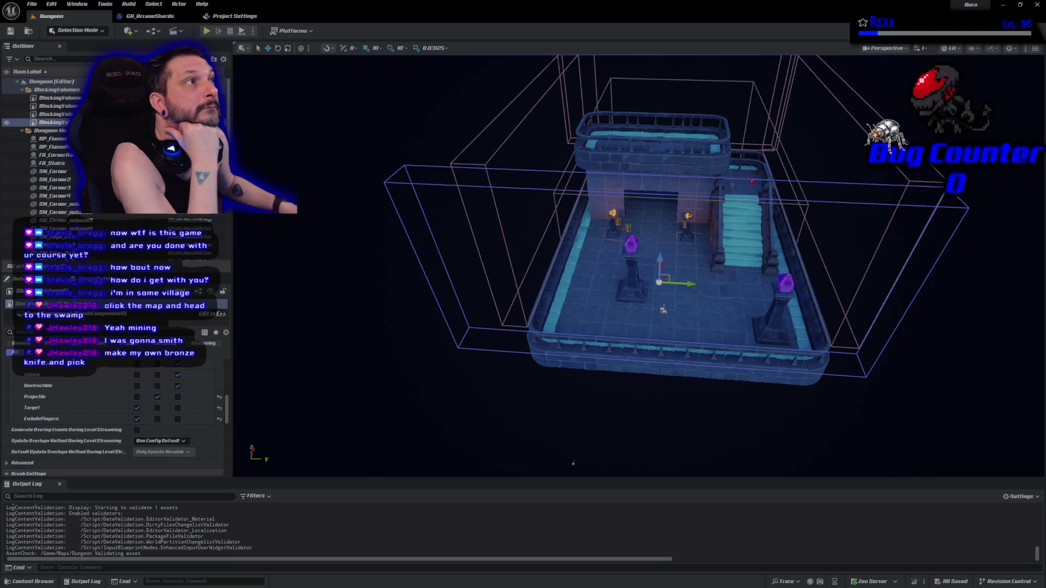
left_click(48, 582)
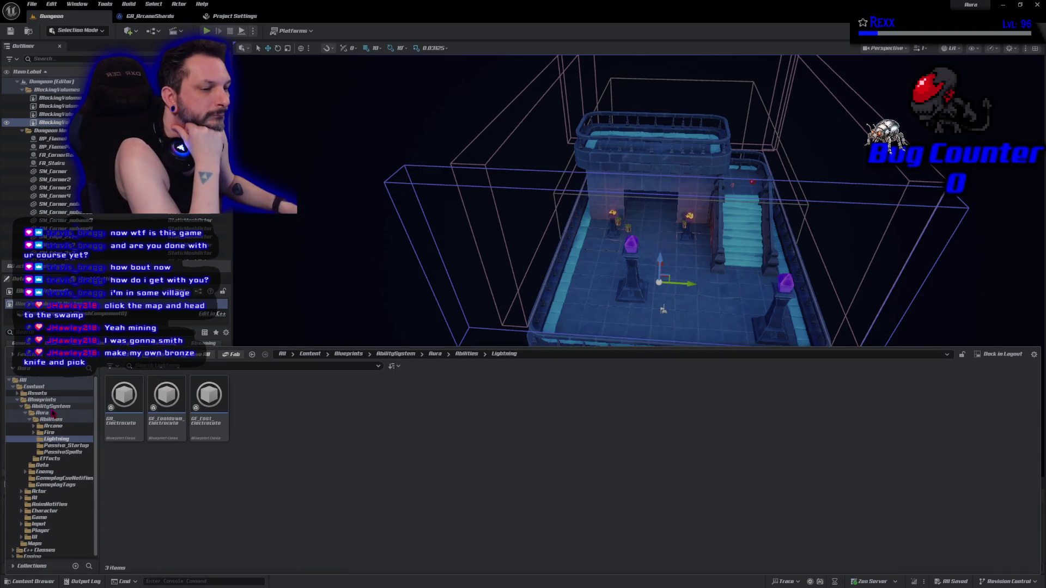
Open the BP_EnemyBase blueprint from the Character folder
left_click(45, 511)
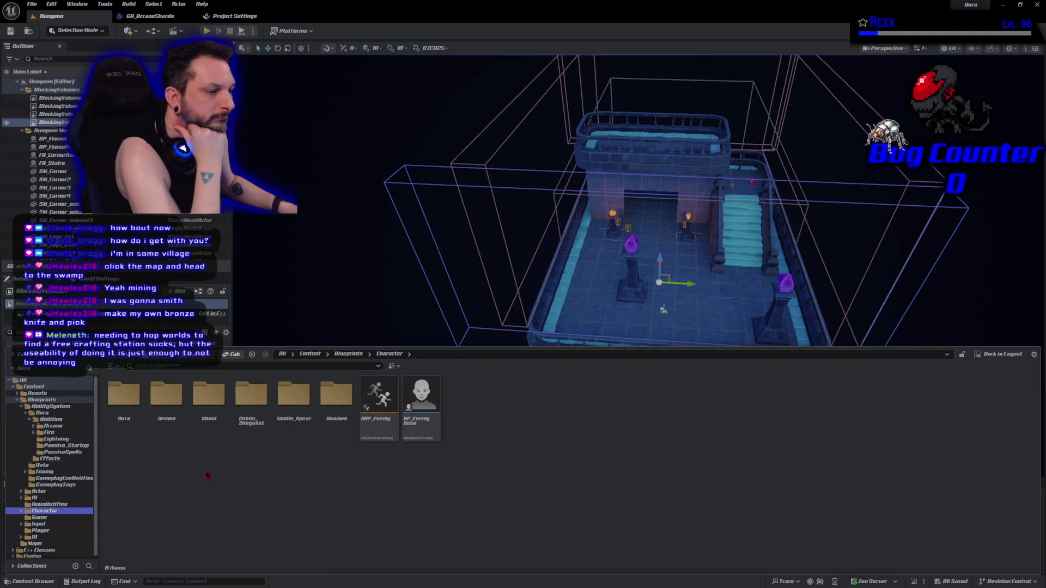
left_click(421, 419)
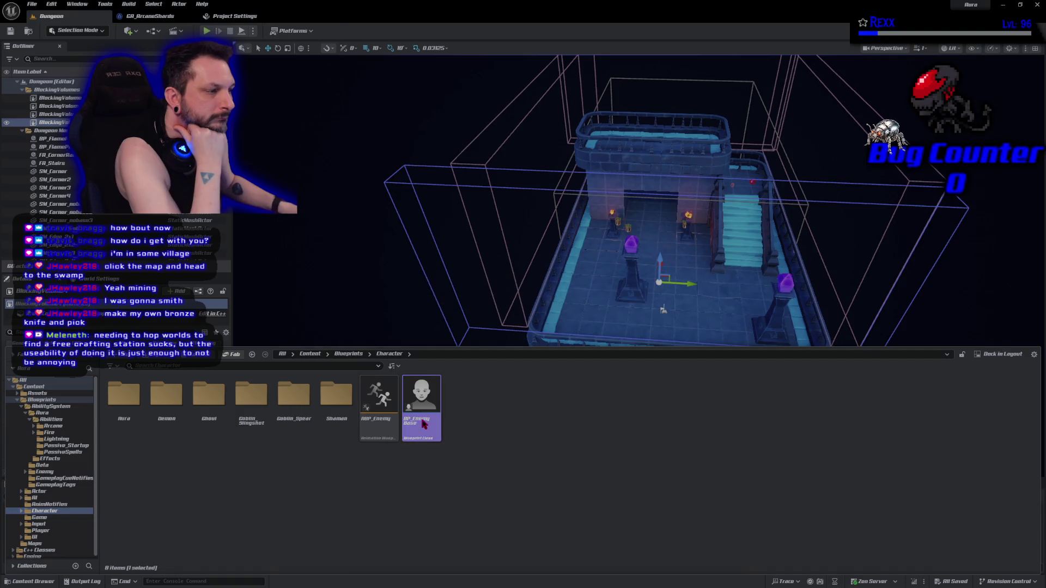
double_click(424, 424)
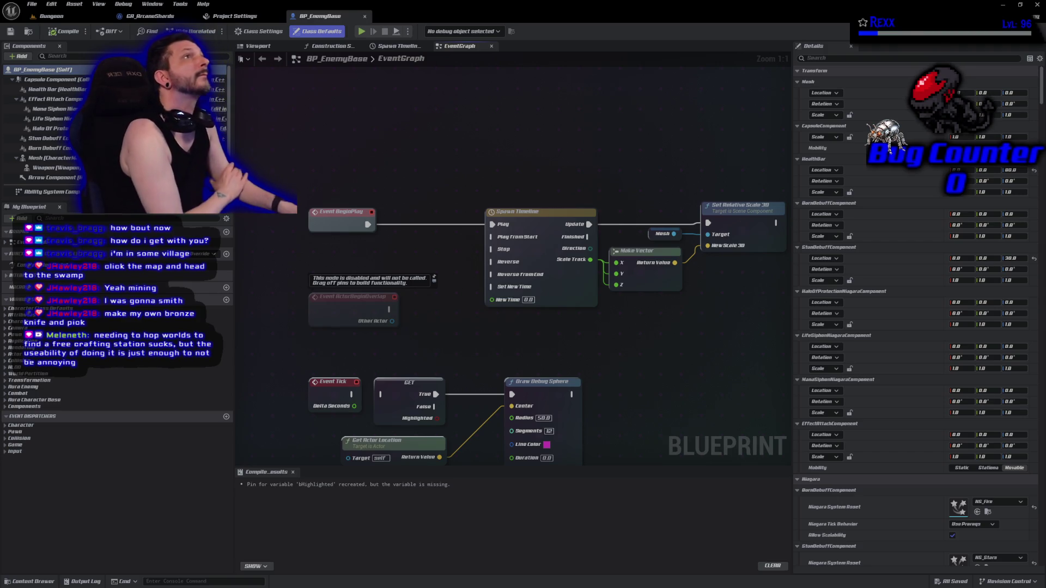
Make BP_EnemyBase's Capsule Component ignore ExcludePlayers, then compile and save
left_click(49, 79)
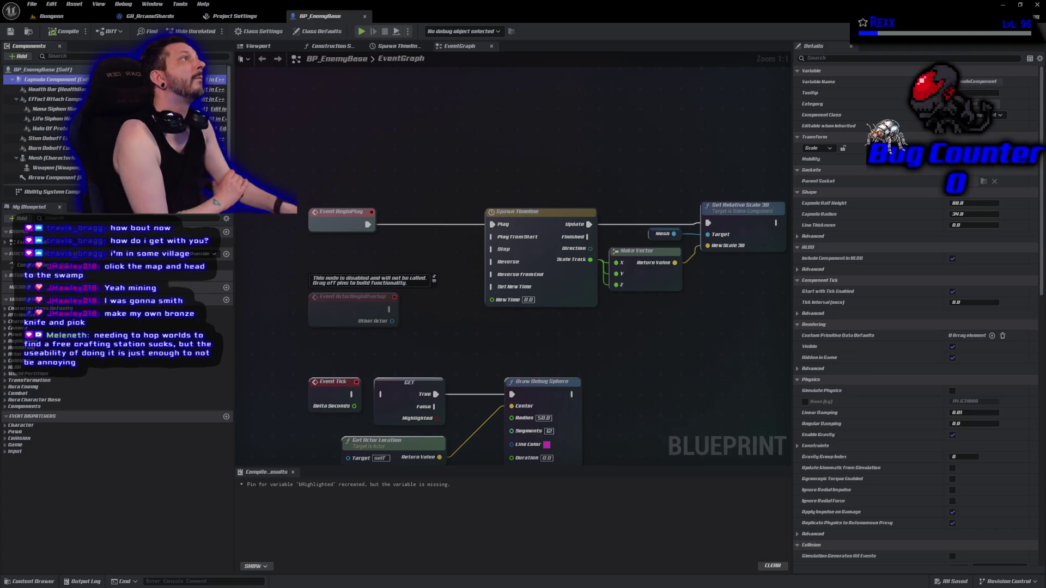
scroll(962, 335, "down", 15)
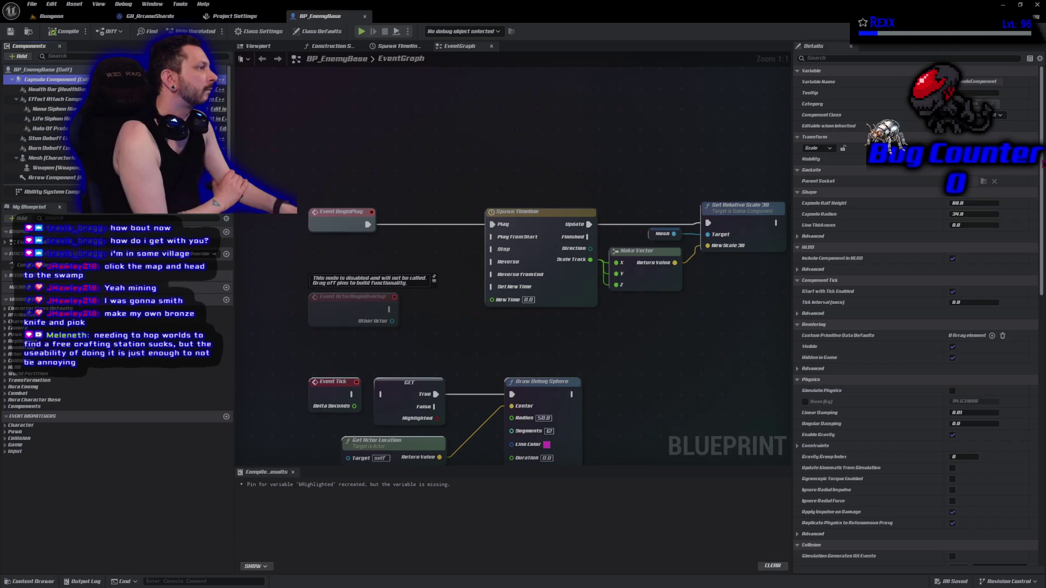
left_click(952, 329)
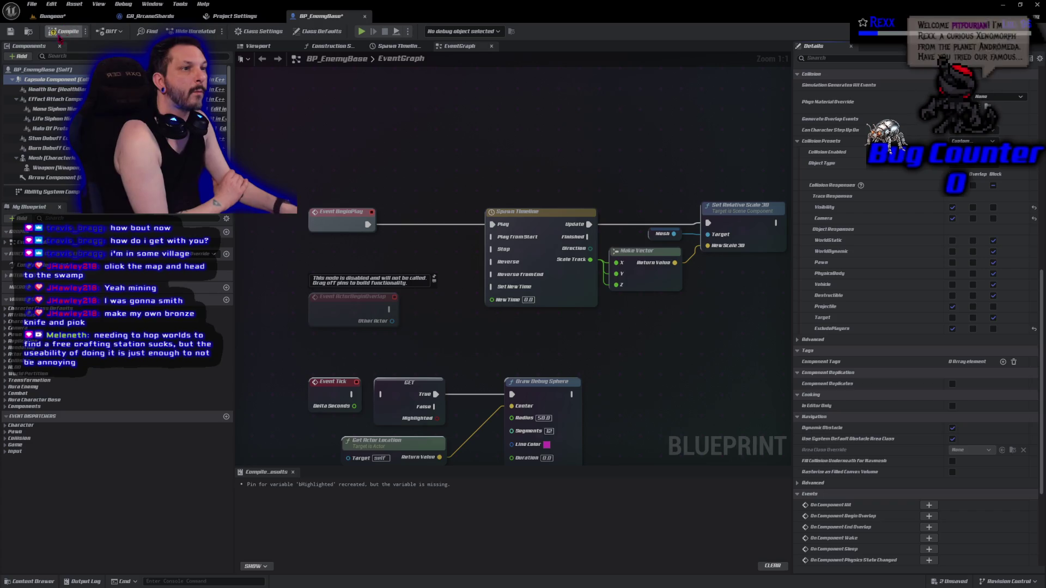
left_click(13, 34)
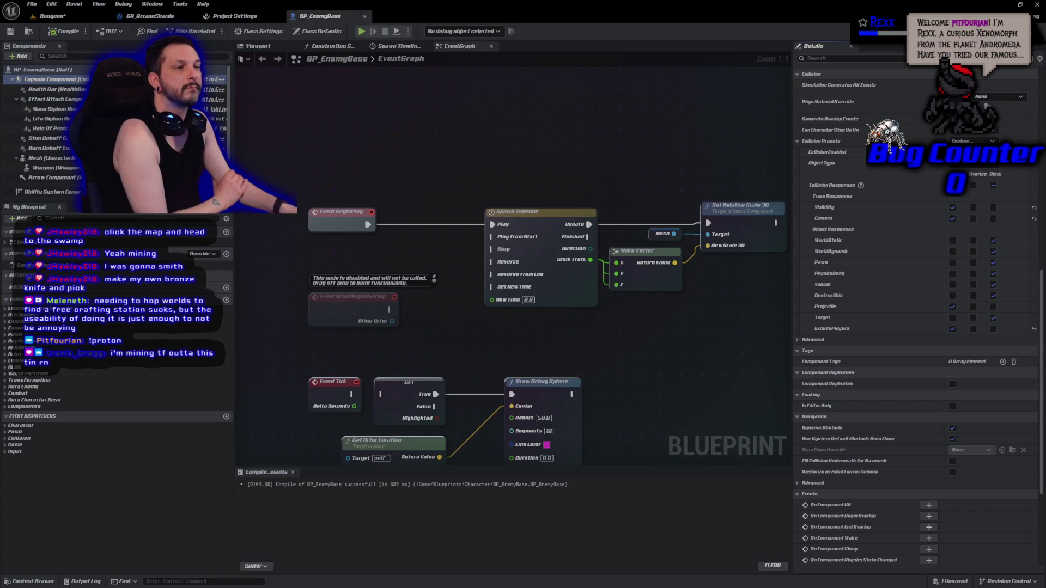
left_click(52, 157)
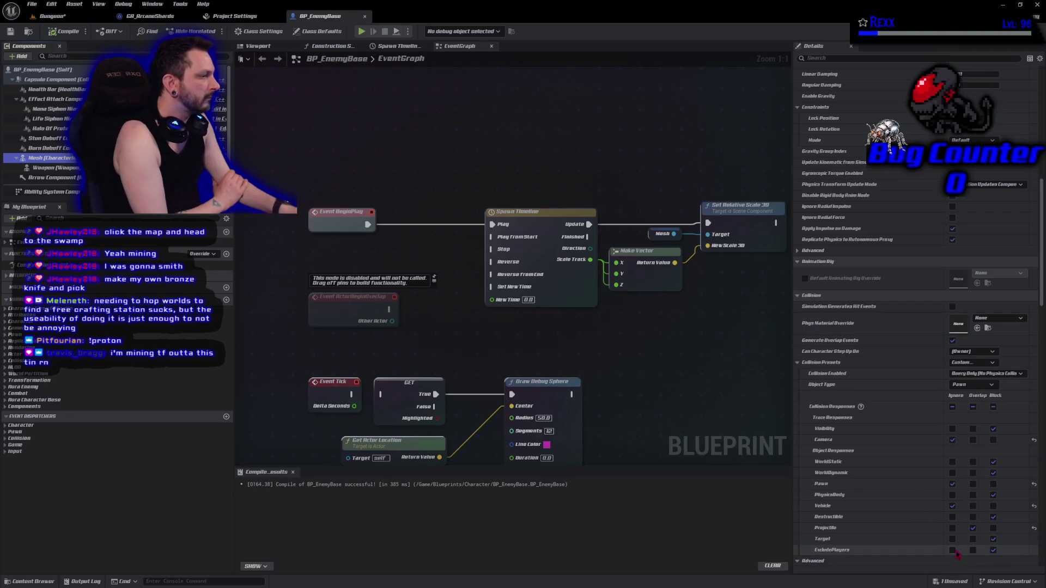
Make BP_EnemyBase's mesh ignore ExcludePlayers, compile, and save all assets
left_click(953, 550)
left_click(69, 31)
left_click(32, 4)
left_click(53, 57)
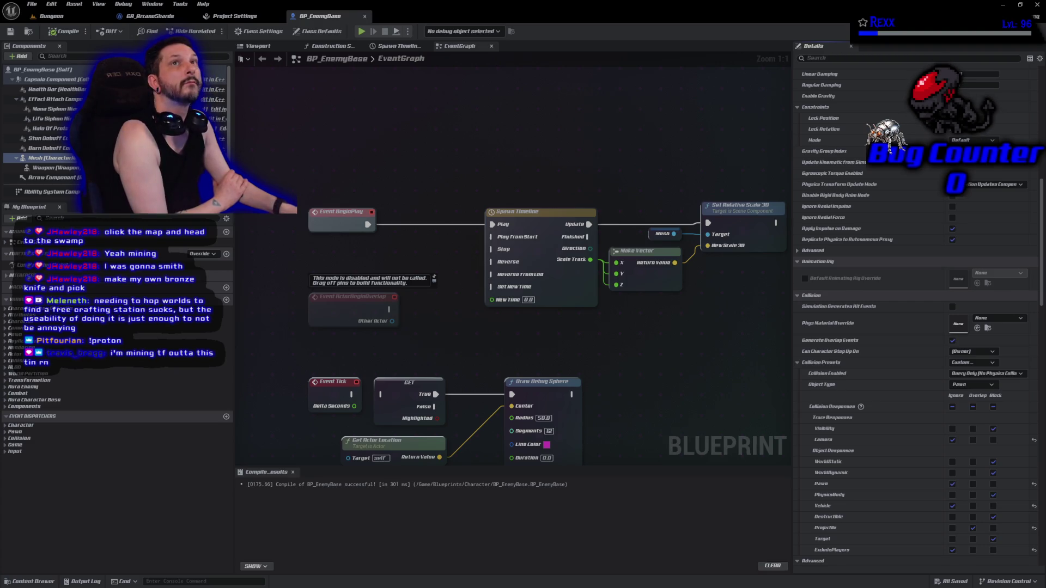
Switch the Weapon to a Custom collision preset that ignores ExcludePlayers, then recompile
left_click(55, 168)
scroll(915, 360, "down", 3)
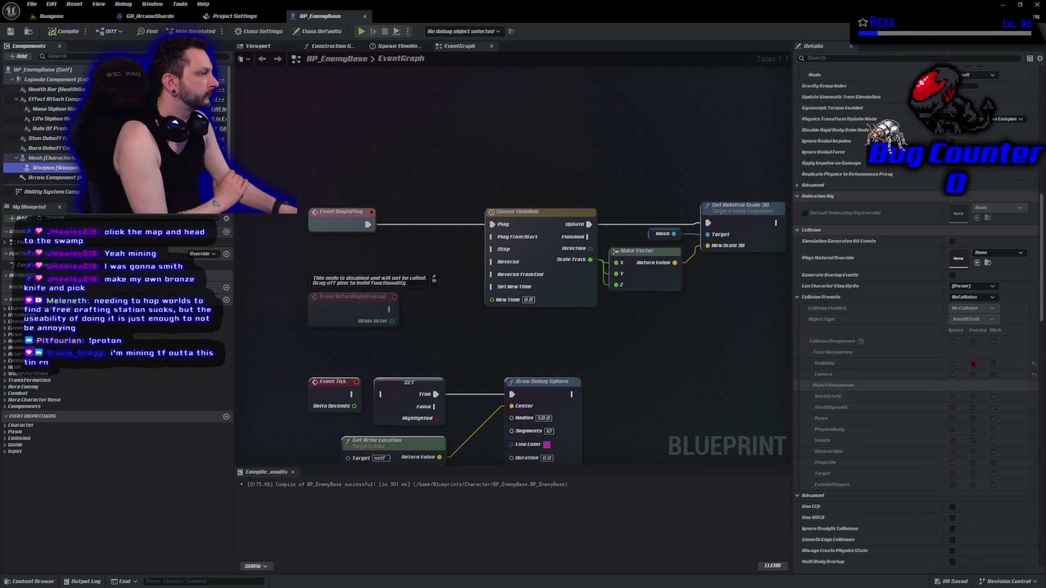
left_click(973, 297)
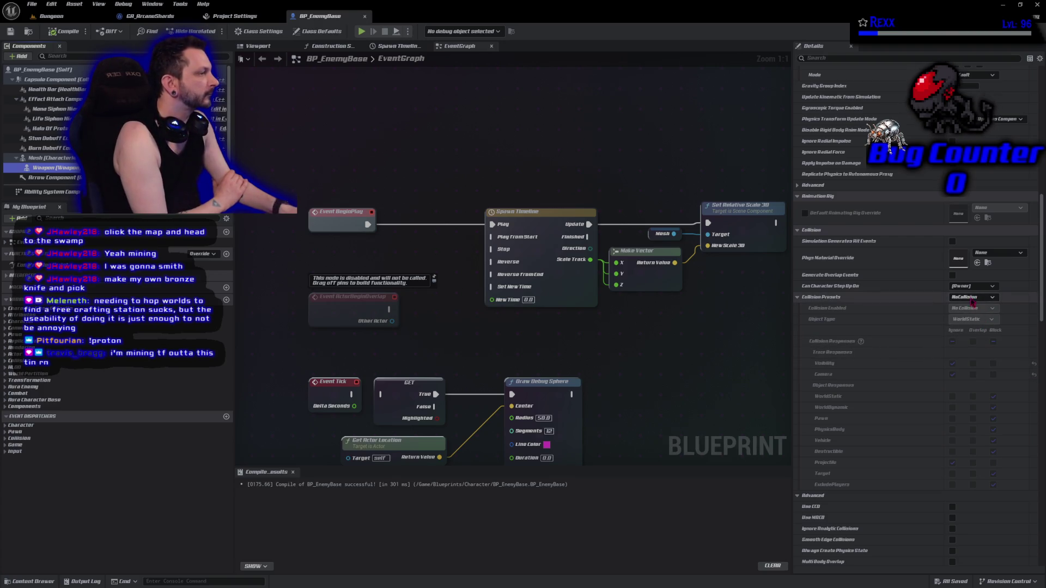
left_click(972, 309)
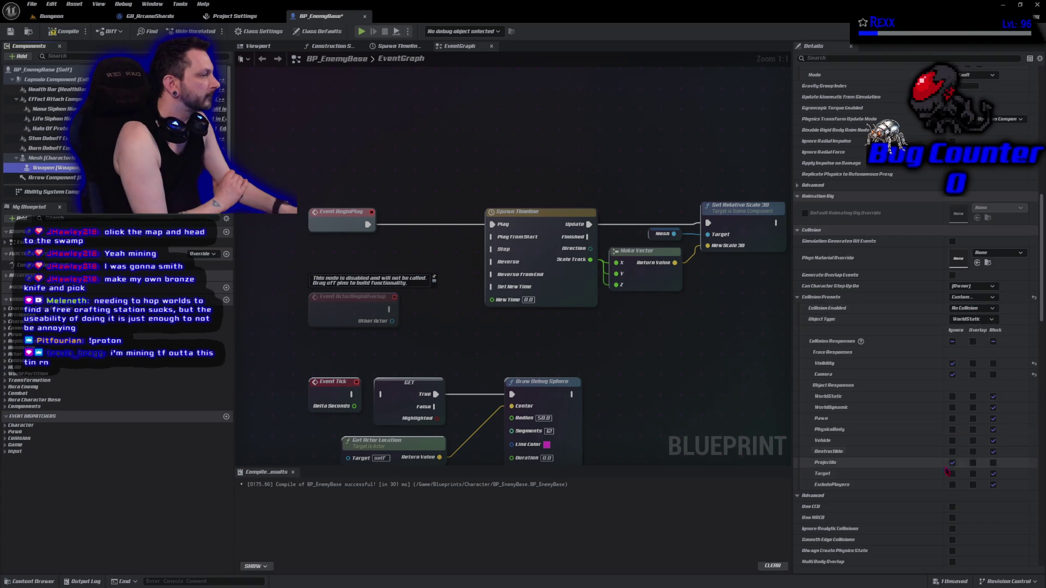
left_click(952, 484)
left_click(70, 33)
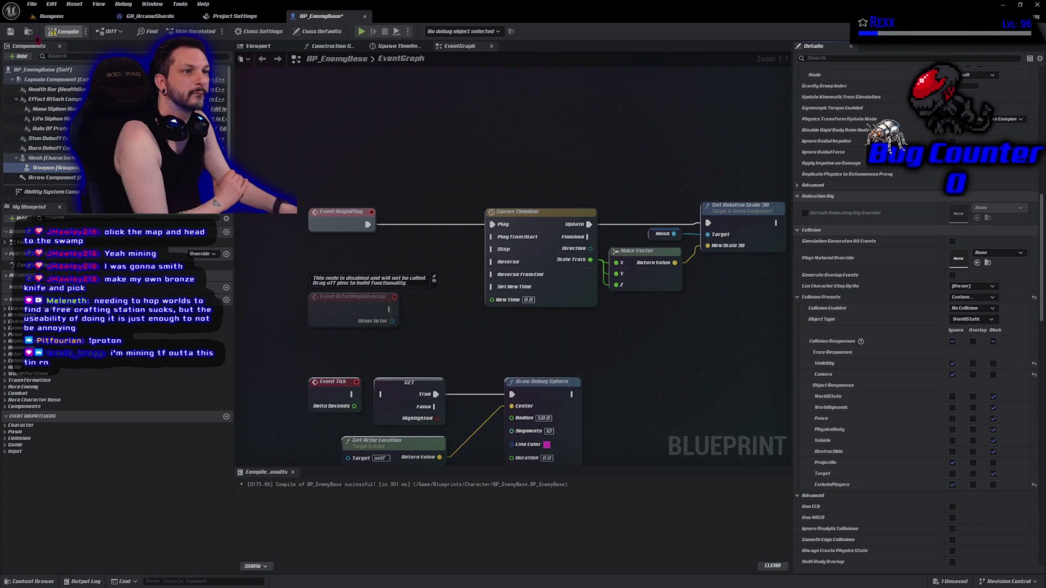
Save all assets, open BP_AuraCharacter from the Character/Aura folder, then switch to the Microscape browser
left_click(32, 5)
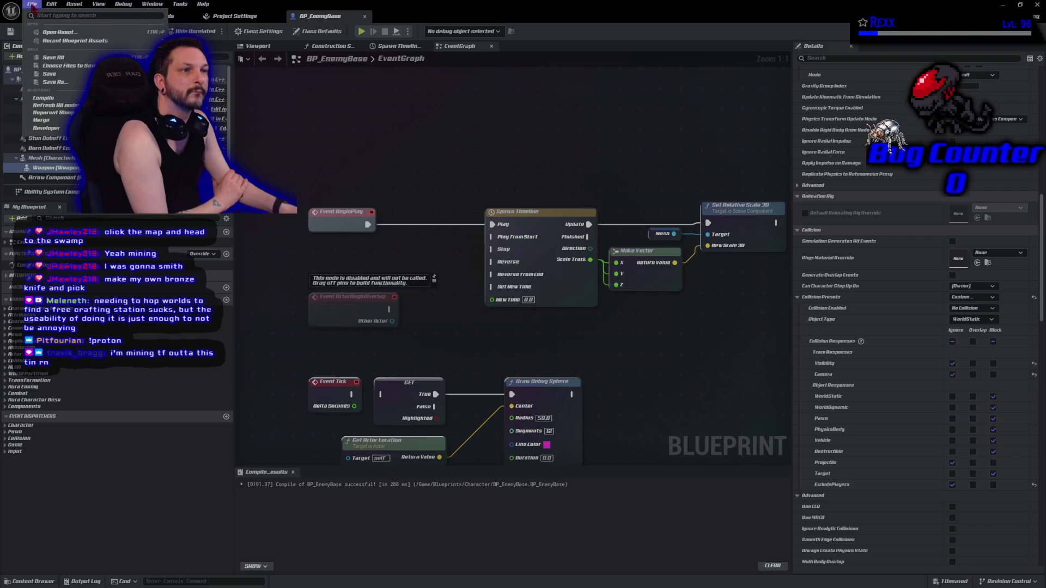
left_click(54, 57)
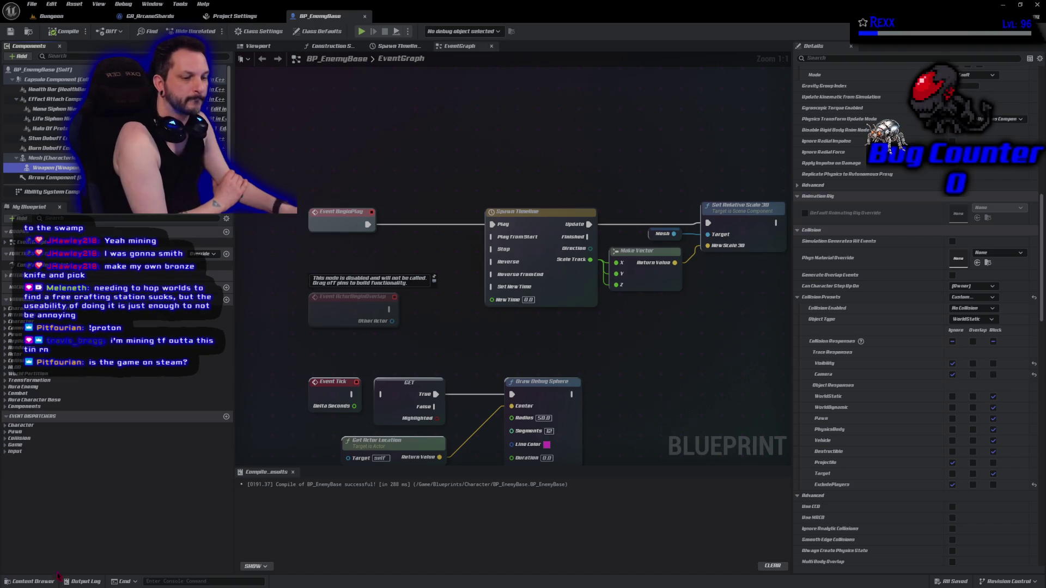
key("ctrl+space")
double_click(123, 493)
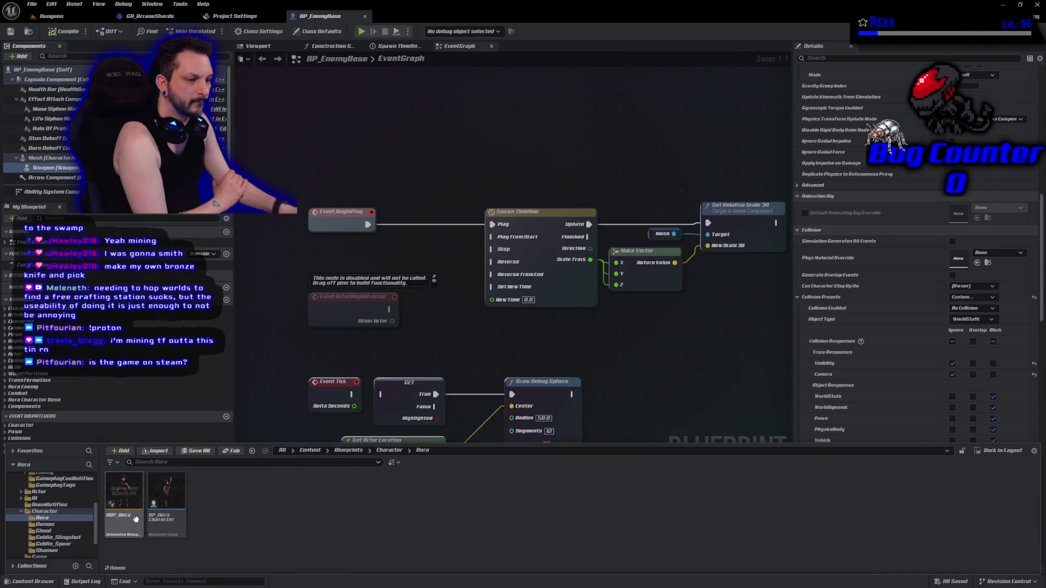
left_click(158, 527)
double_click(158, 528)
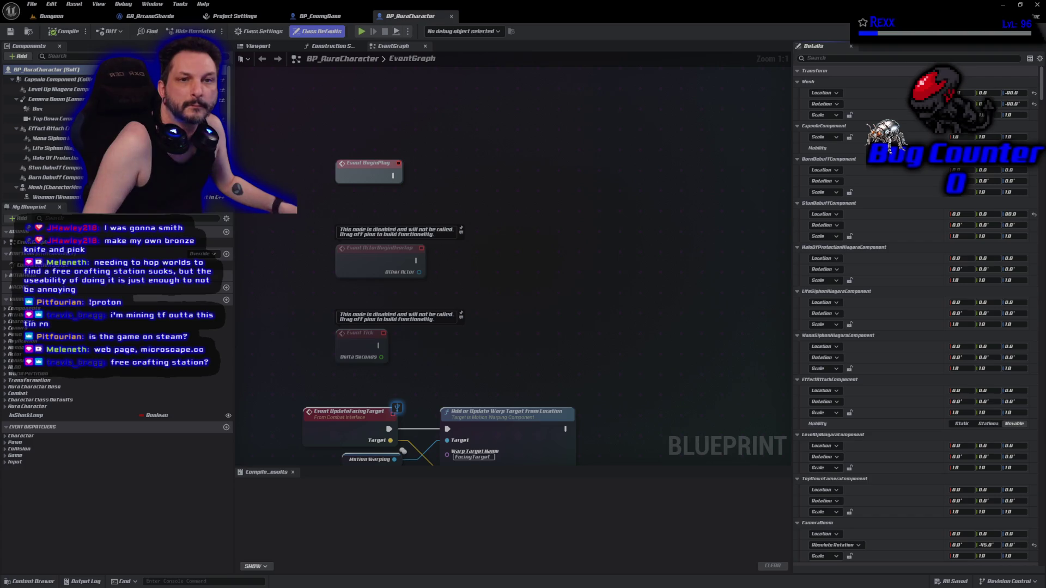
key("alt+Tab")
key("super+Up")
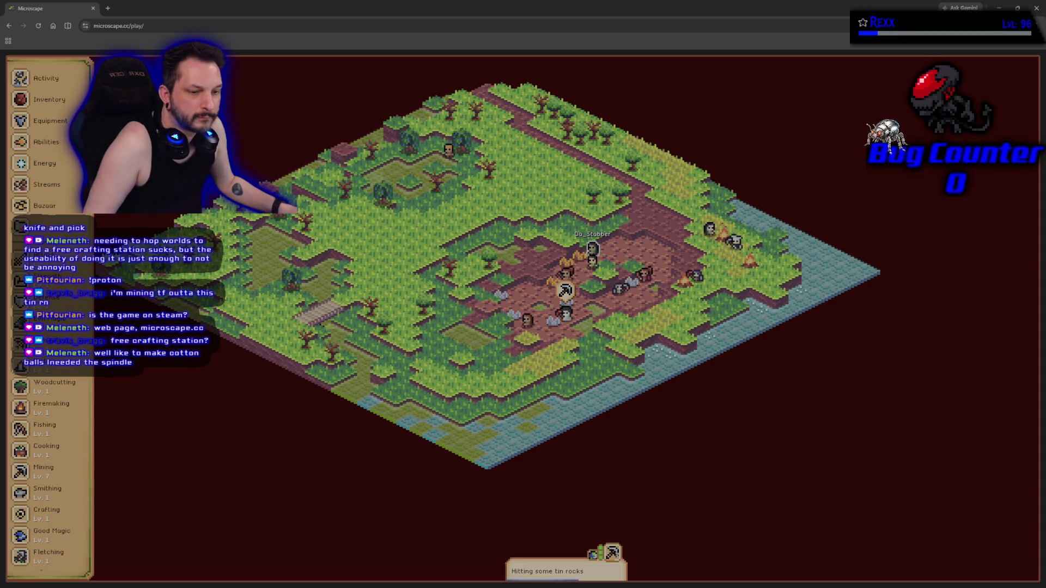
left_click(94, 8)
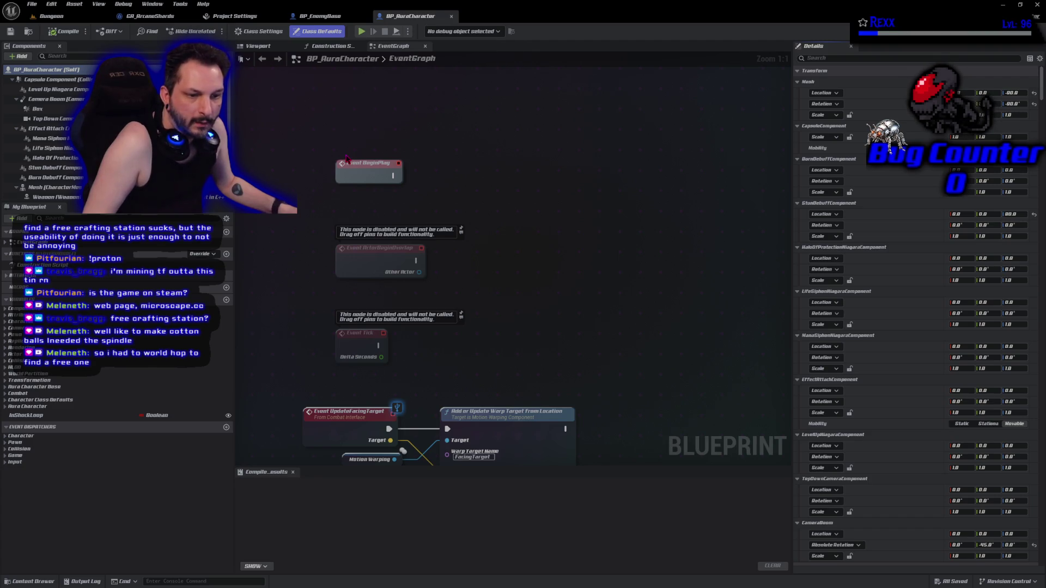
mouse_move(316, 322)
left_mouse_down()
mouse_move(338, 139)
mouse_move(336, 240)
left_mouse_up()
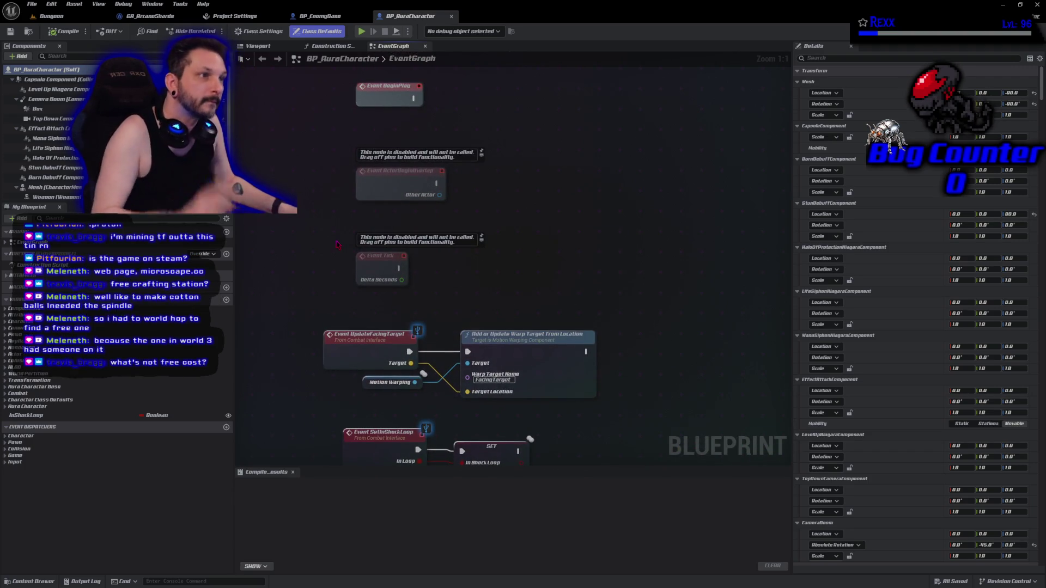
left_click(51, 16)
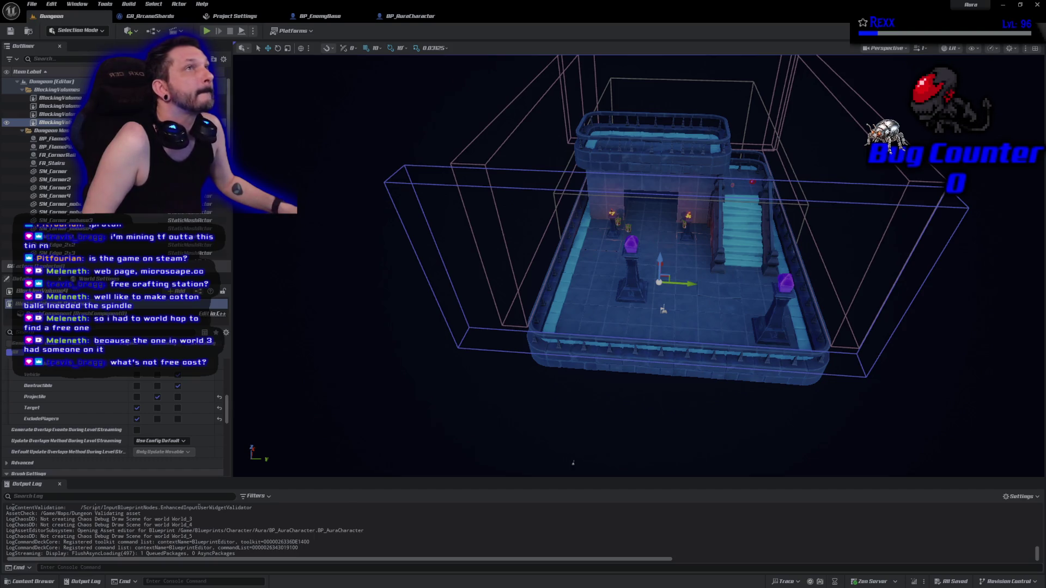
left_click(410, 16)
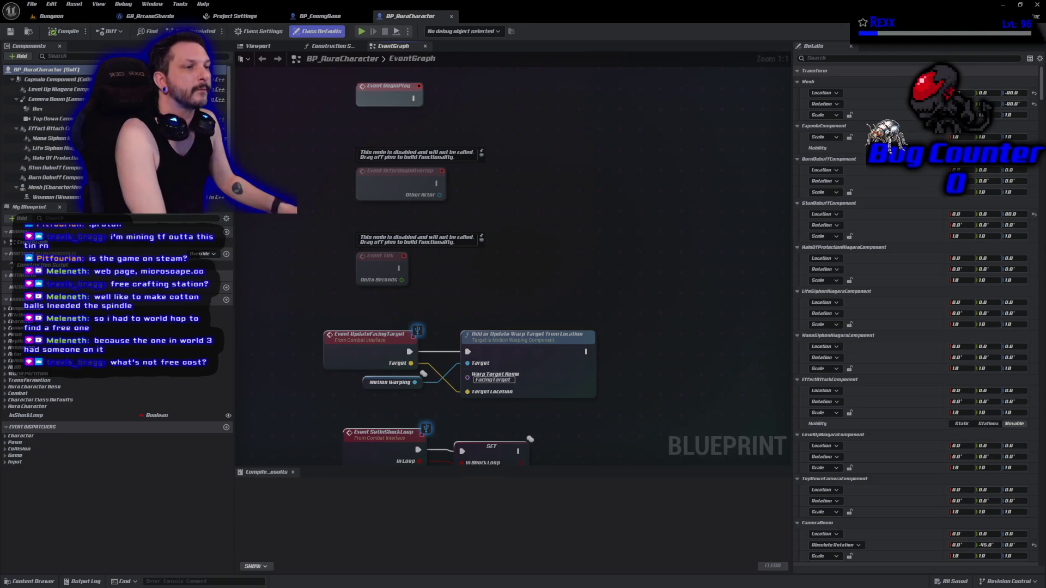
left_click(54, 79)
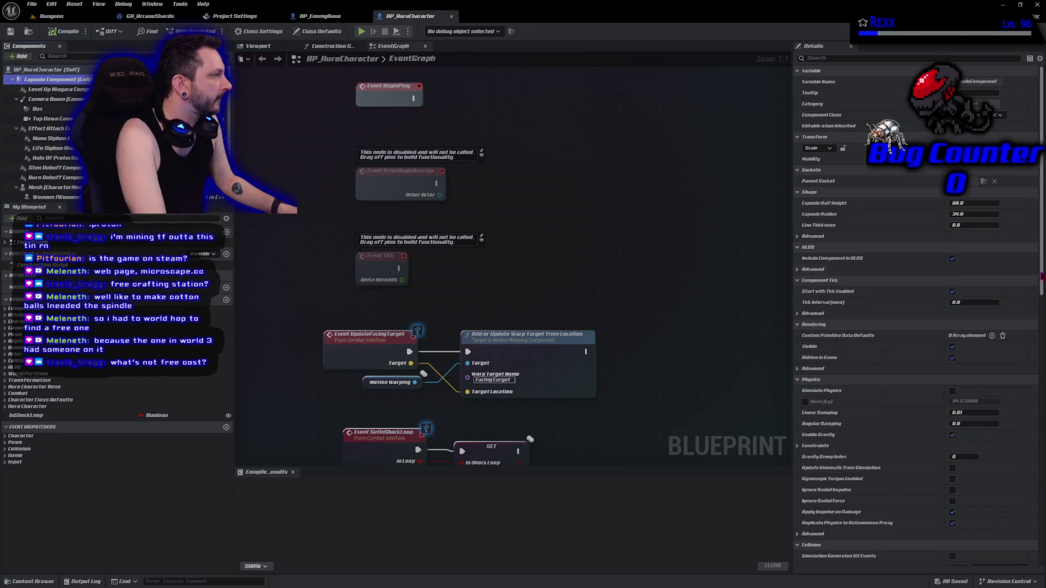
Make Aura's capsule ignore the ExcludePlayers channel and check the mesh's collision settings
scroll(950, 338, "down", 10)
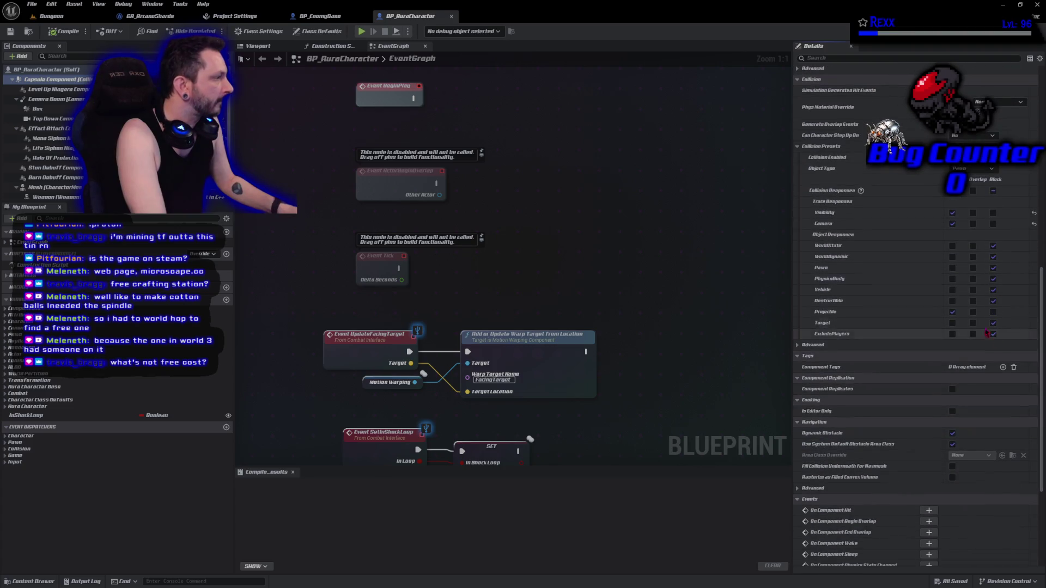
left_click(952, 334)
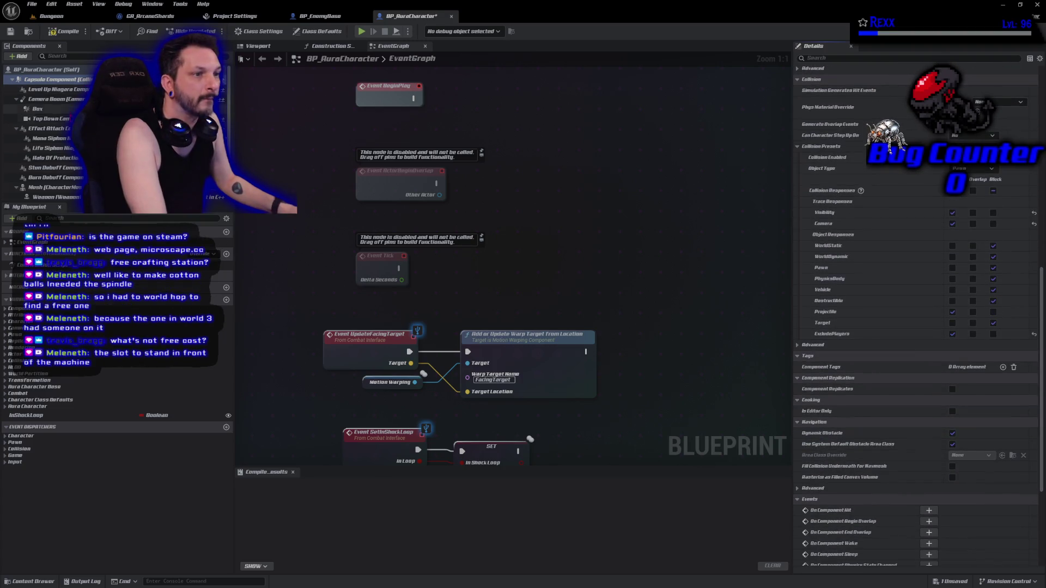
left_click(54, 187)
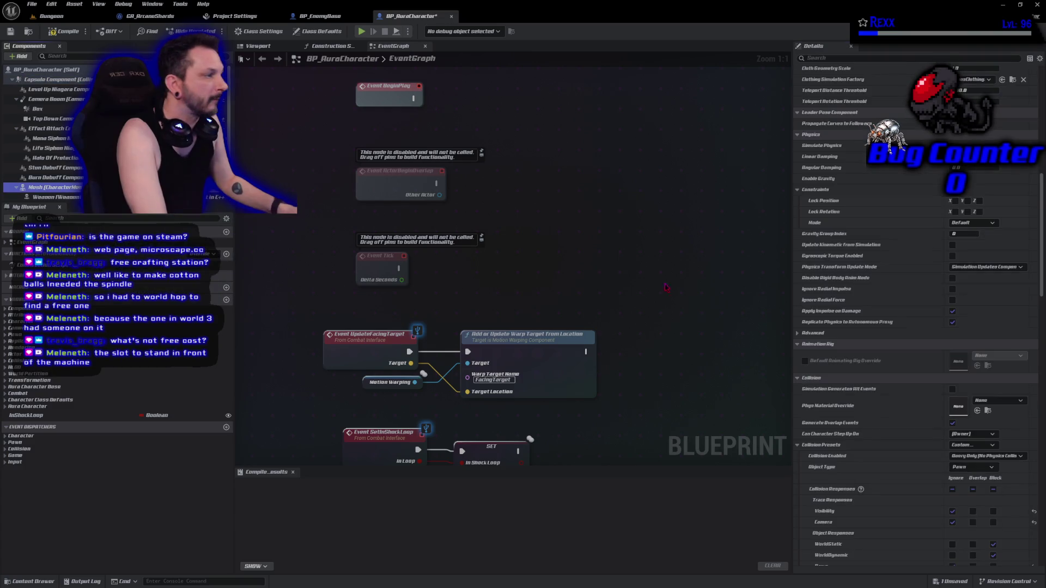
scroll(991, 423, "down", 10)
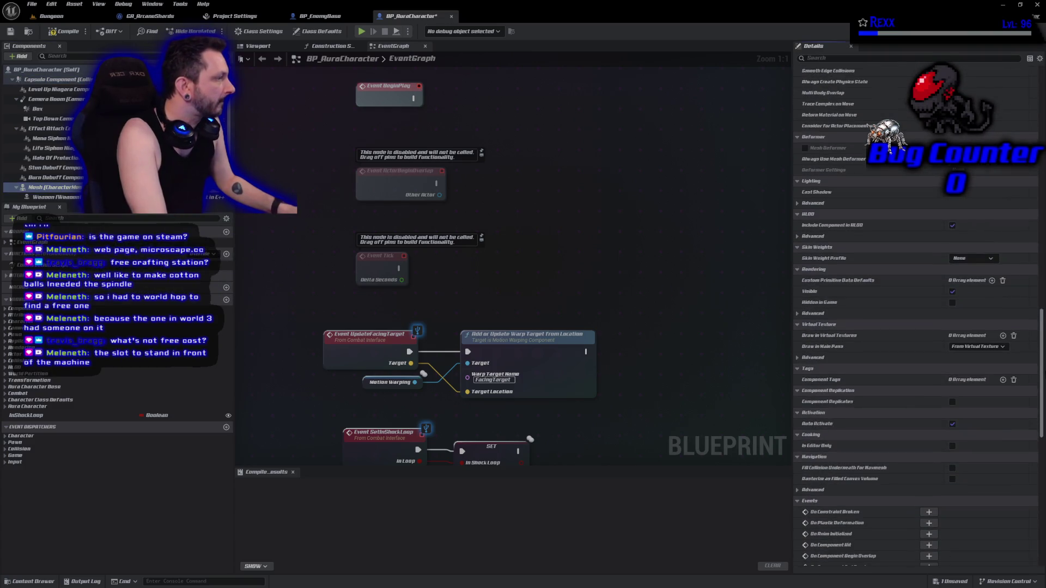
scroll(915, 317, "up", 5)
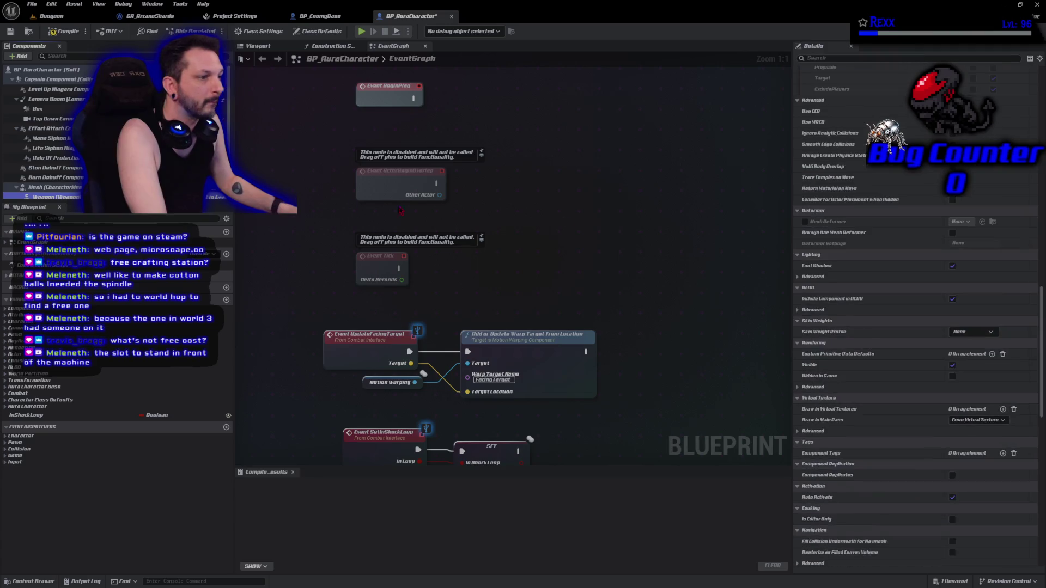
scroll(915, 316, "down", 1)
scroll(915, 316, "up", 6)
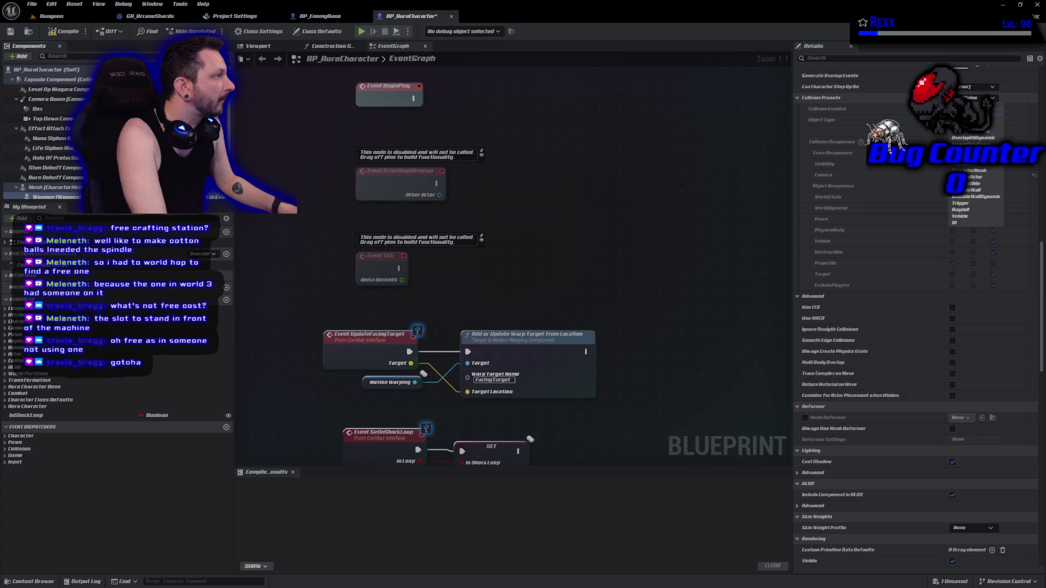
Give the Weapon a Custom collision preset ignoring ExcludePlayers and compile BP_AuraCharacter
left_click(953, 263)
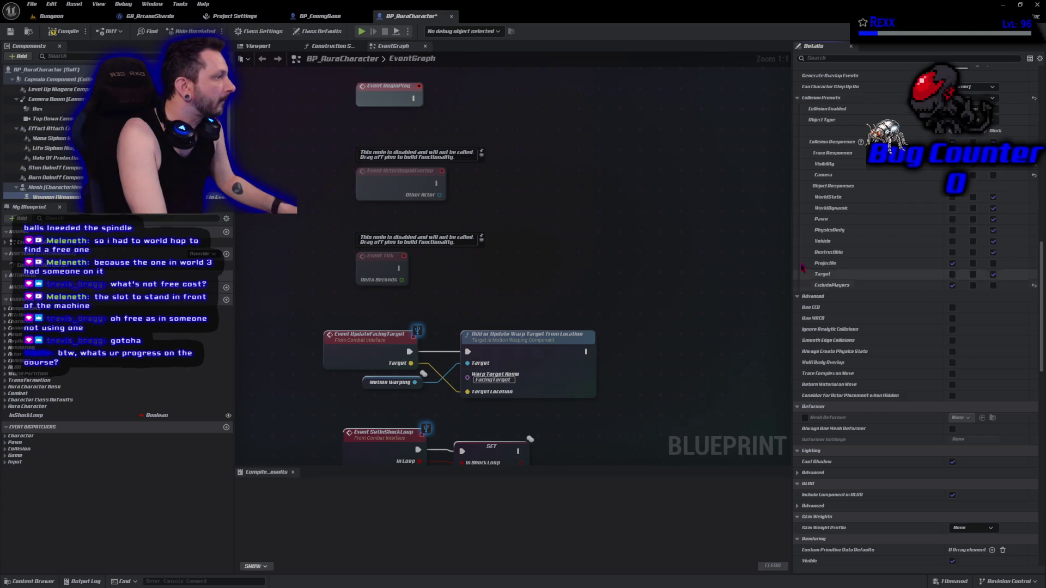
left_click(953, 286)
left_click(72, 34)
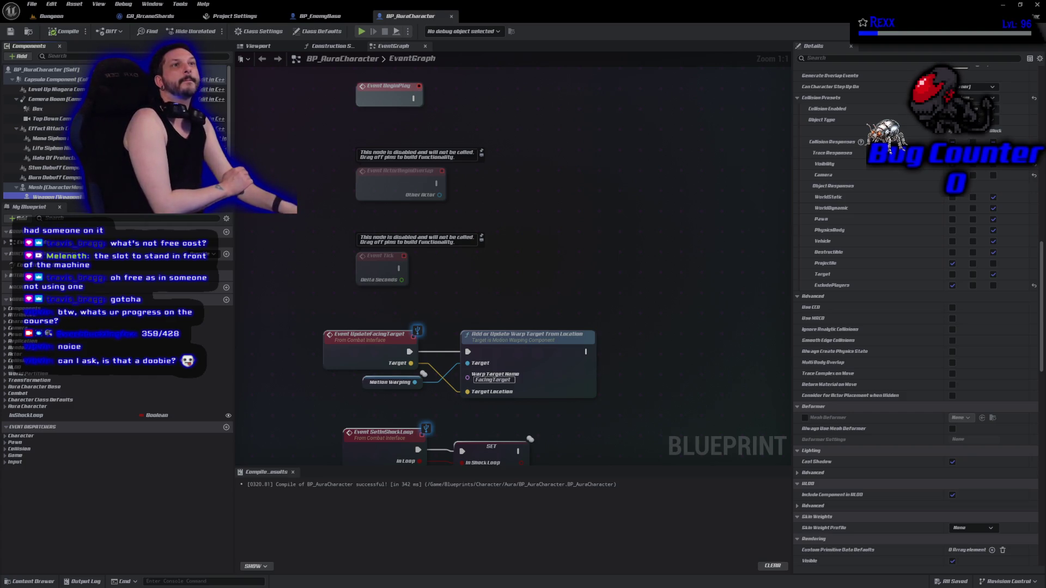
left_click(38, 108)
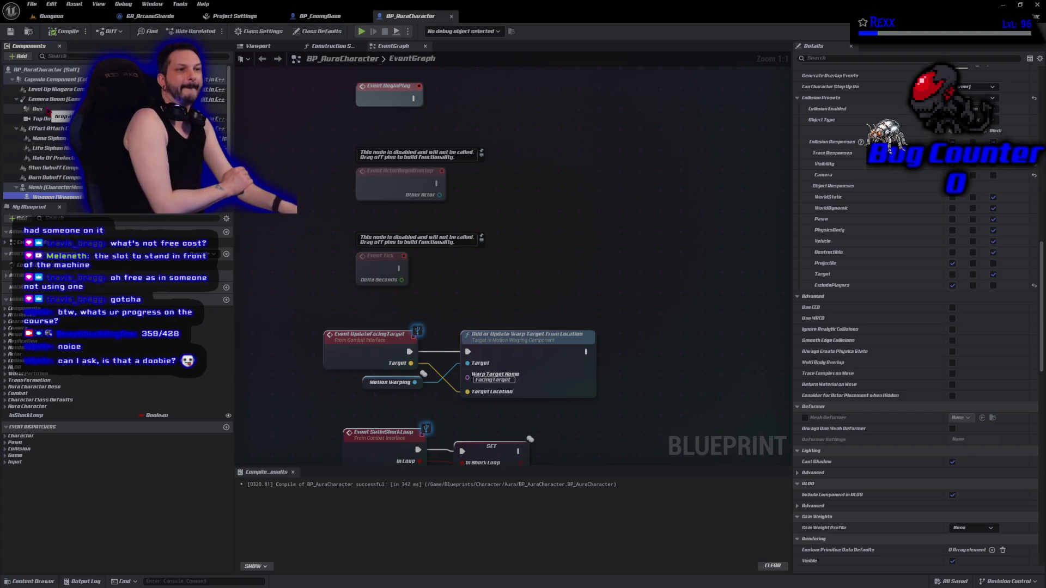
Change the Box component's collision response, compile and save BP_AuraCharacter, then switch to Rider
left_click(973, 163)
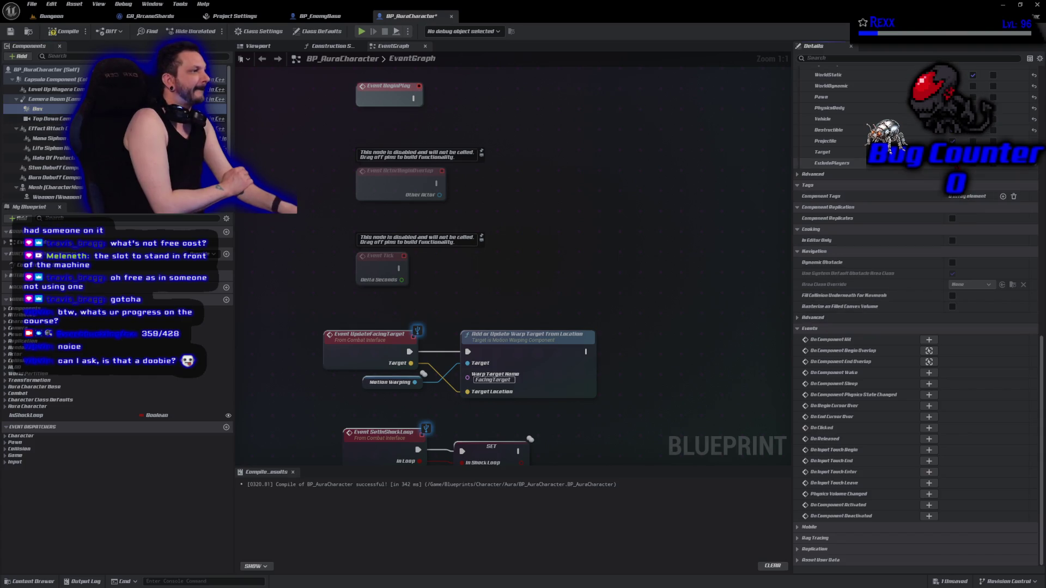
key("F7")
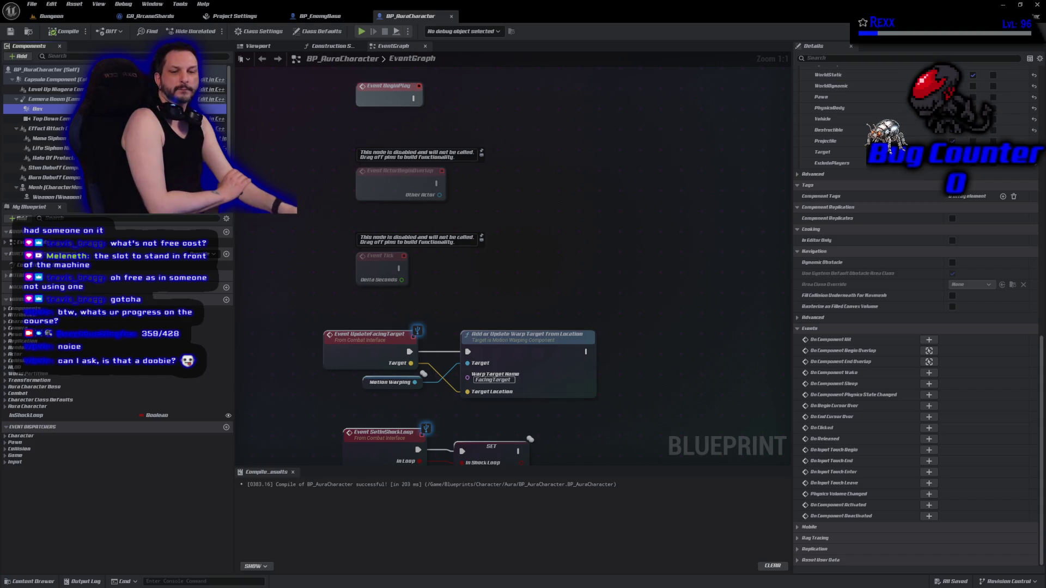
key("alt+Tab")
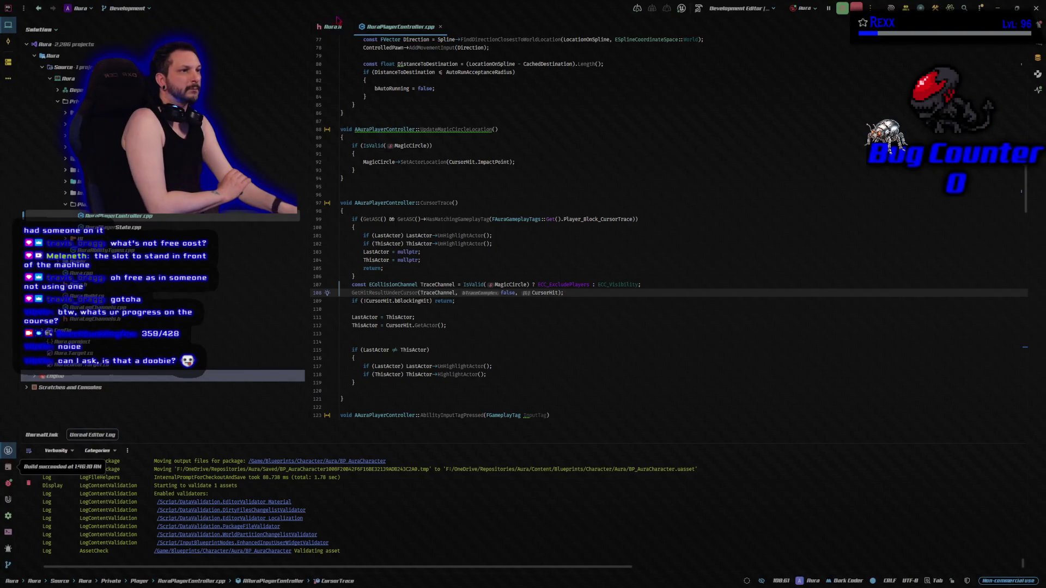
View Aura.h, where ECC_ExcludePlayers is defined as ECC_GameTraceChannel3
left_click(329, 27)
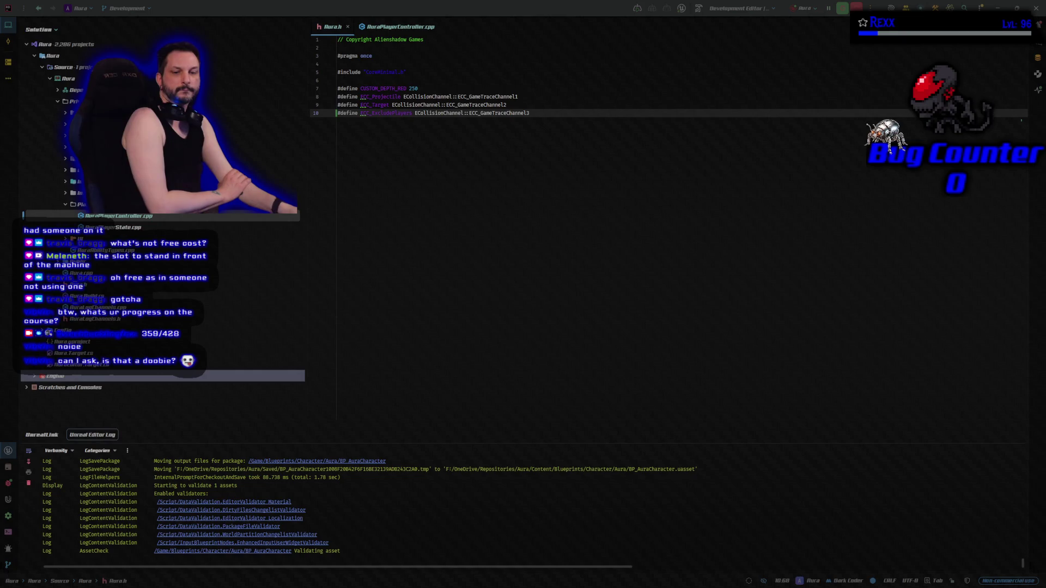
Play-test the Dungeon level, moving Aura and casting the magic-circle spell at the goblins, then stop
key("alt+Tab")
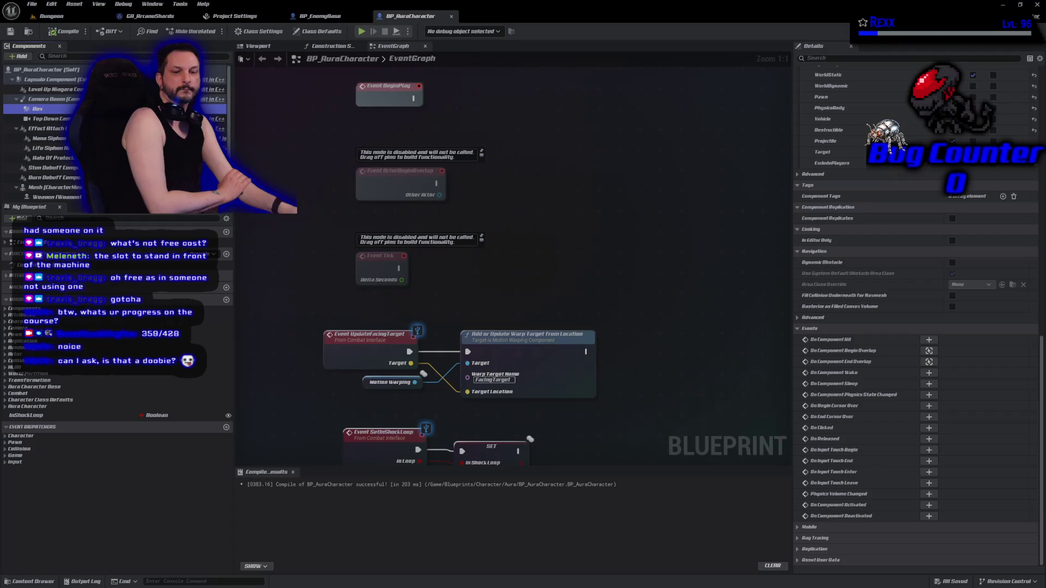
left_click(65, 17)
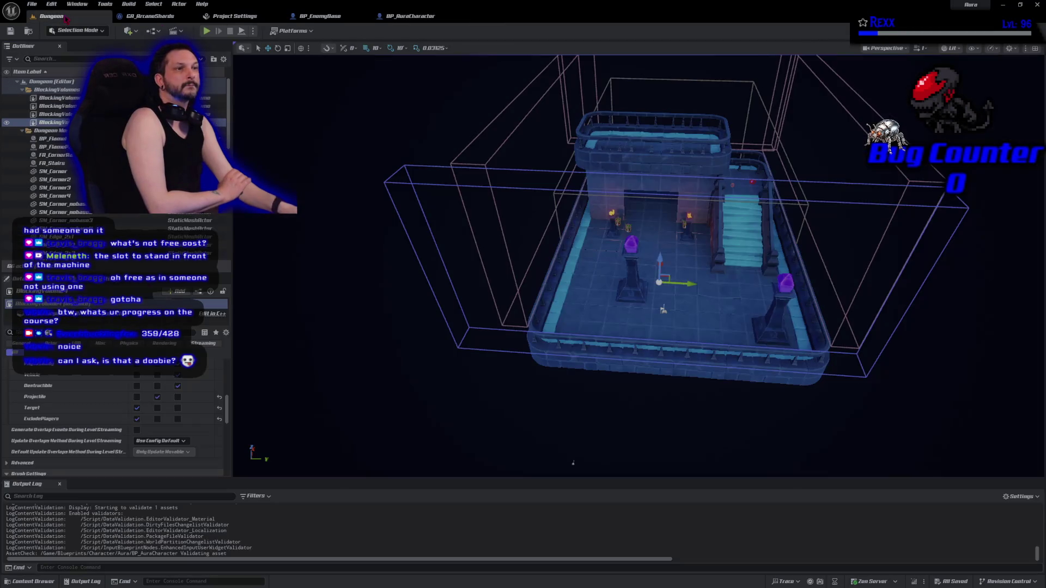
key("alt+p")
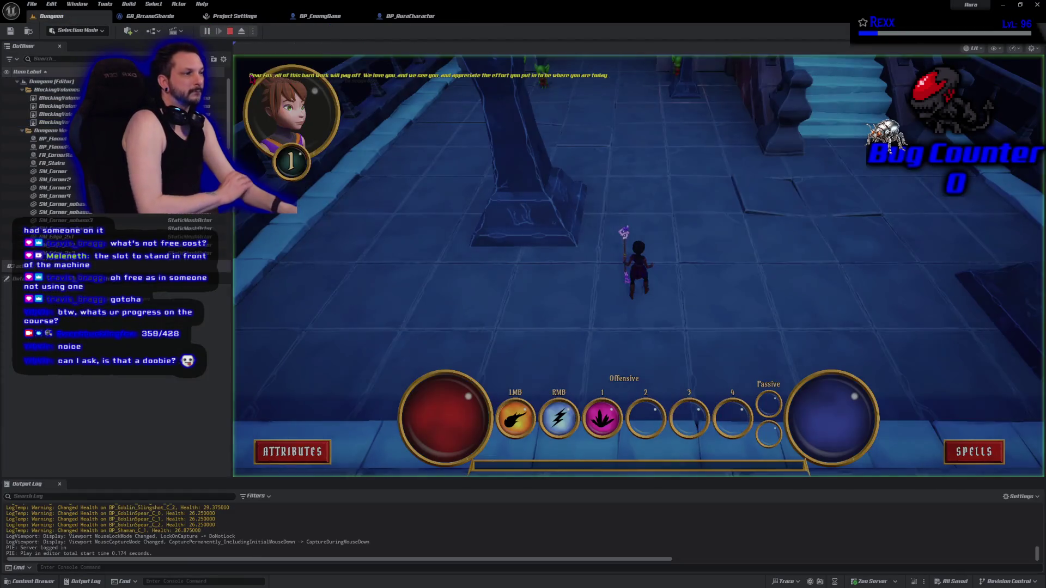
left_click(684, 260)
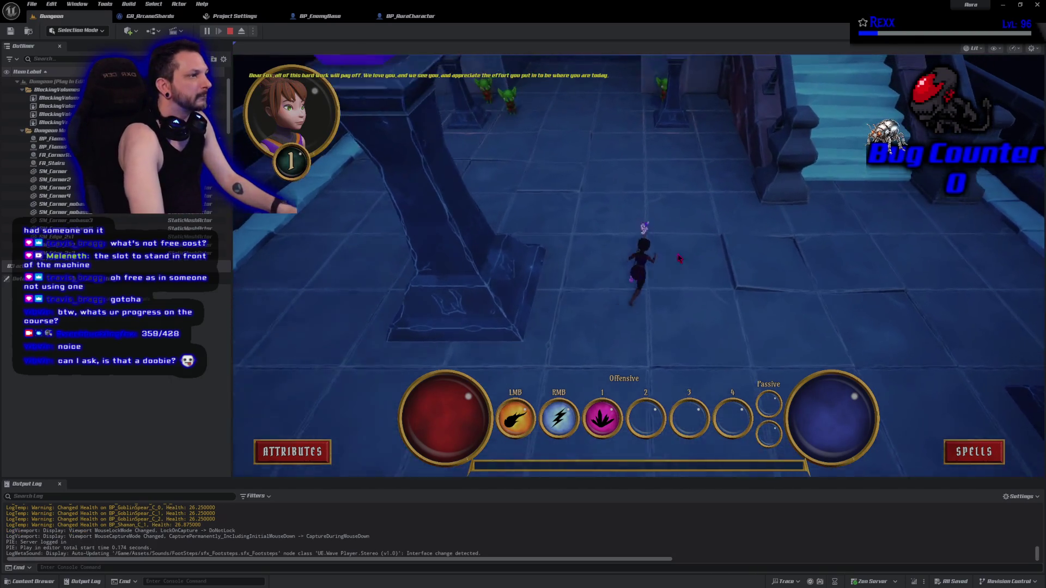
key("1")
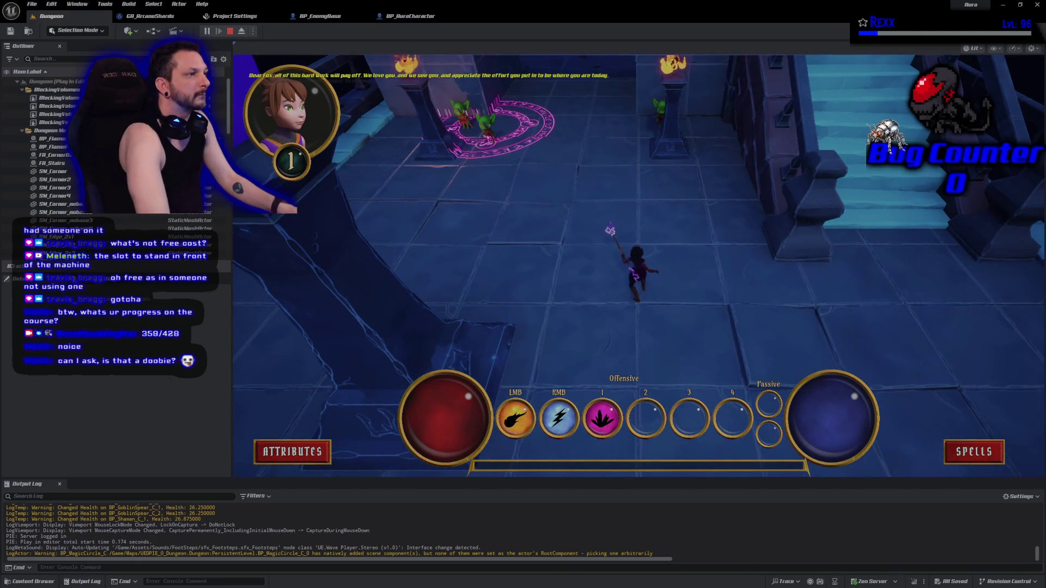
left_click(496, 123)
key("Escape")
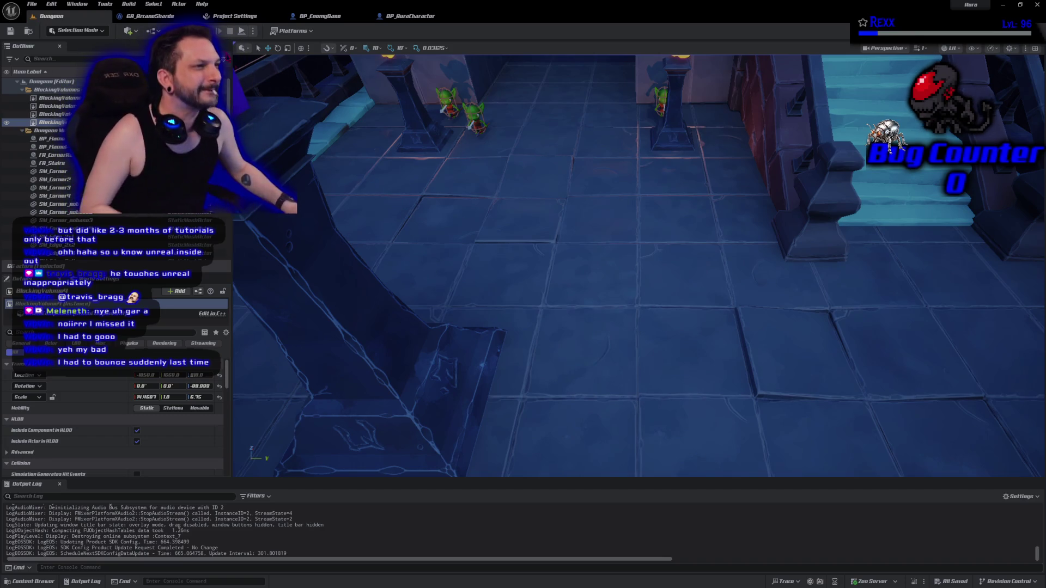
Play-test again, casting the magic-circle spell onto the goblins twice before stopping
key("alt+p")
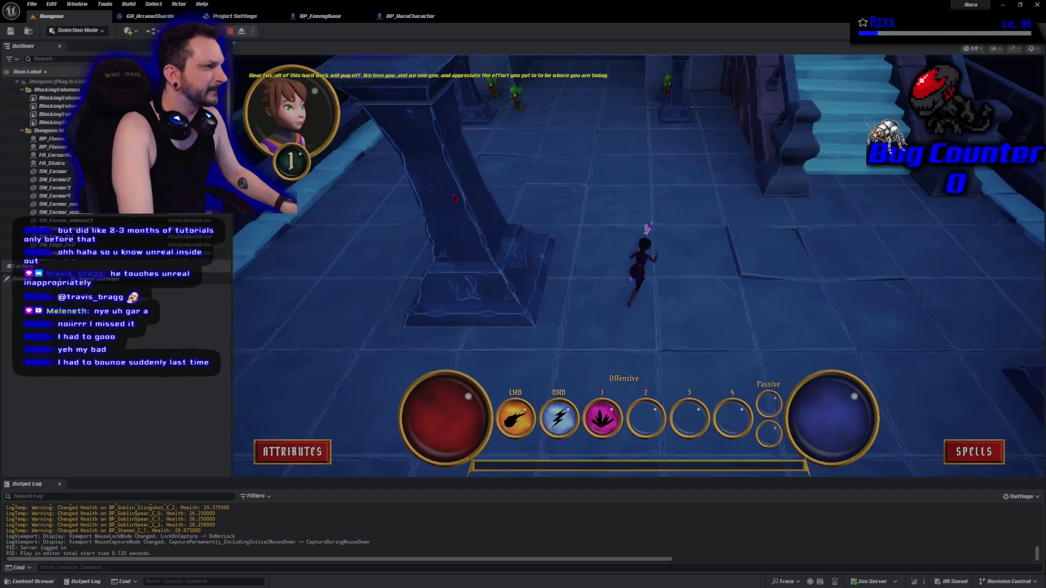
key("1")
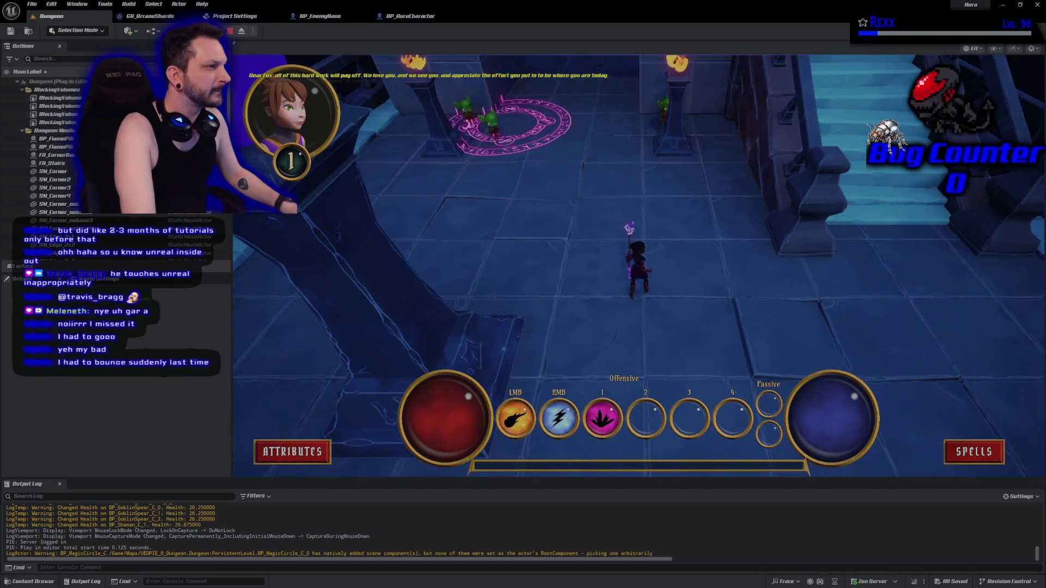
left_click(510, 128)
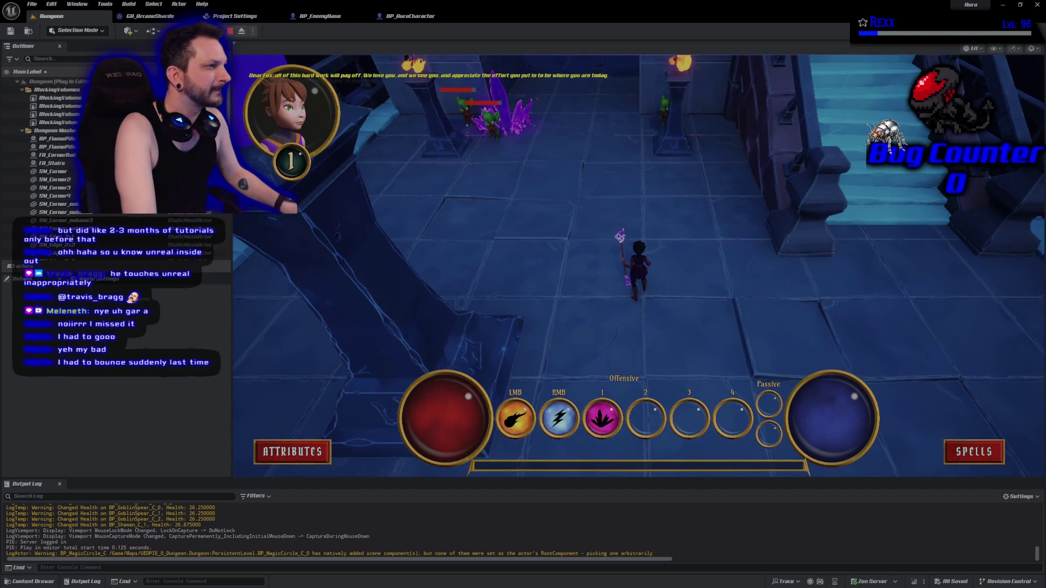
key("1")
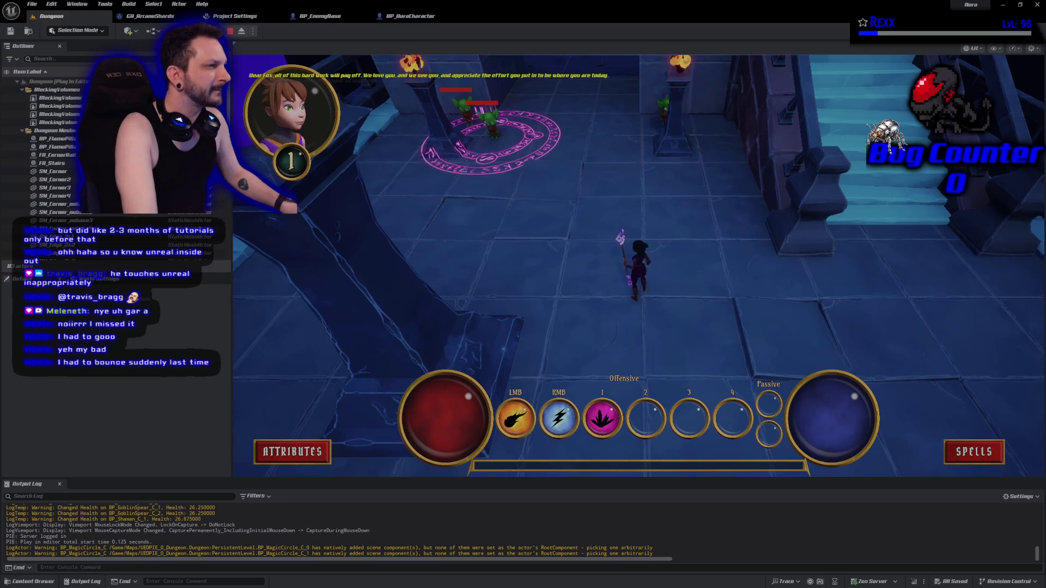
left_click(488, 136)
key("Escape")
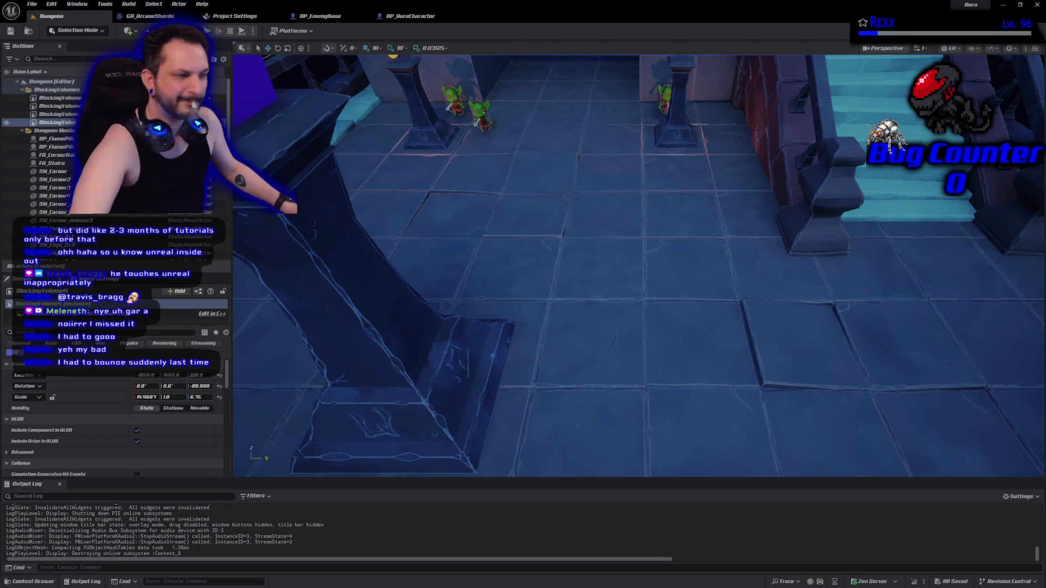
Commit the six changed files as 'Ignore Enemies while Magic Circle Active' and push to origin
key("alt+Tab")
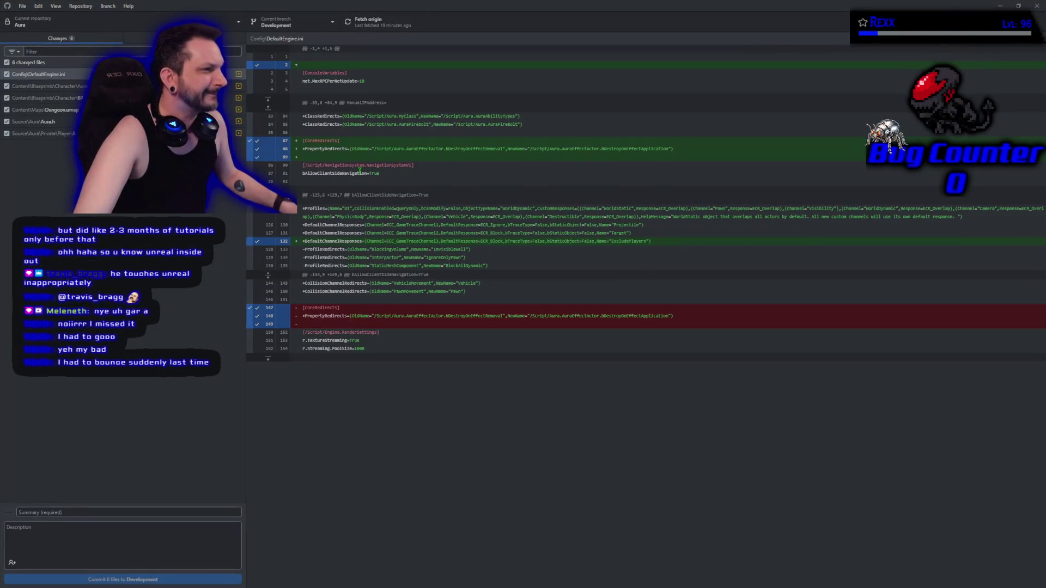
left_click(81, 507)
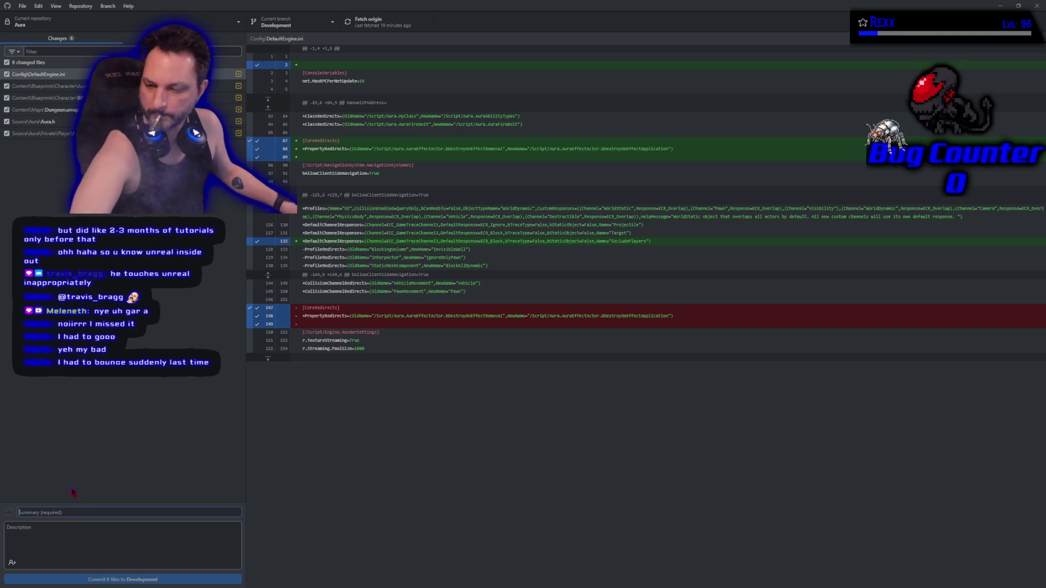
type("Ignore Enemies while Magic Circle Active")
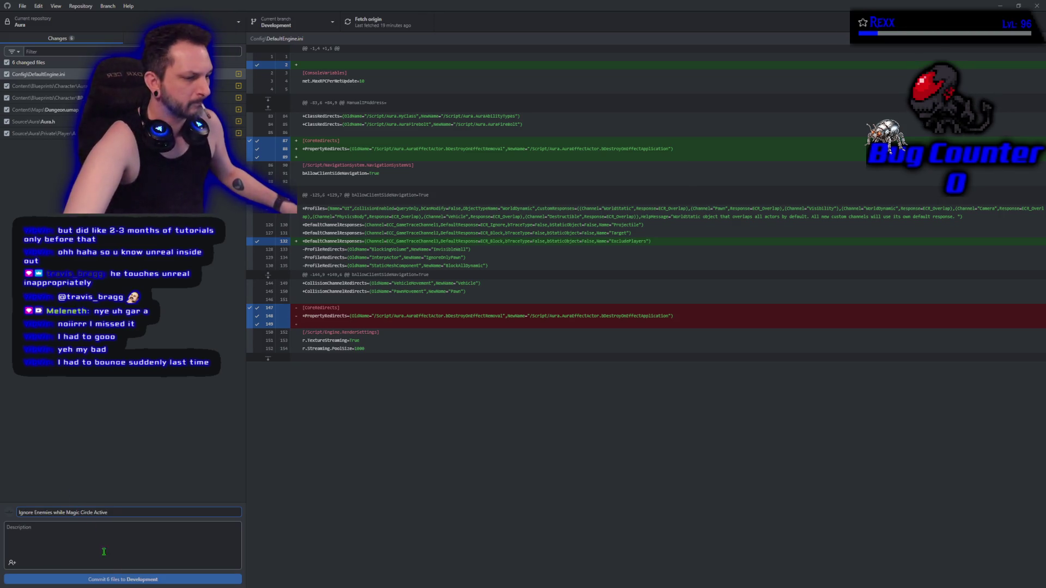
left_click(118, 579)
left_click(744, 117)
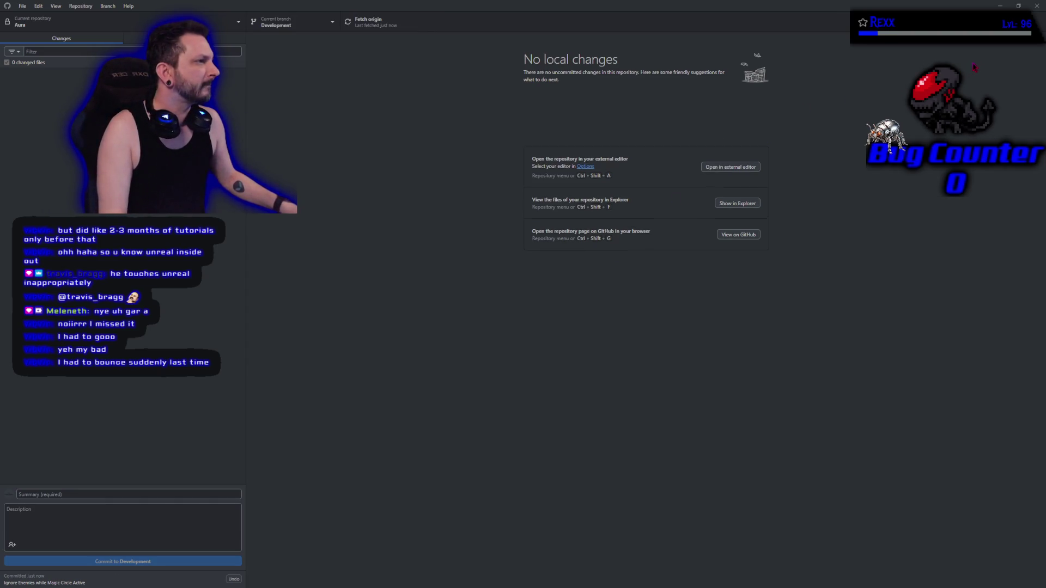
Close GitHub Desktop and then the Unreal Editor window
left_click(1037, 5)
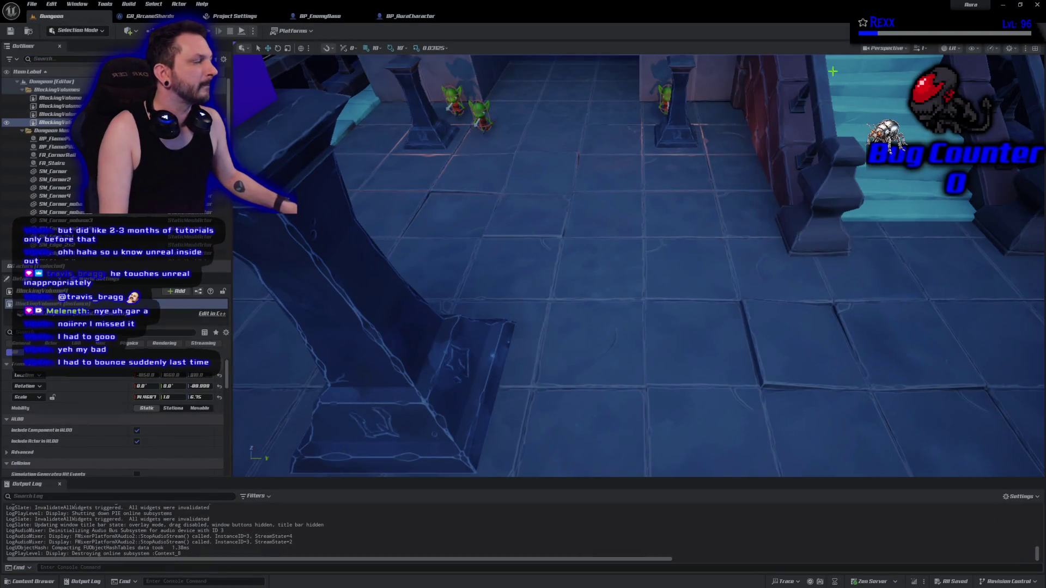
left_click(1037, 5)
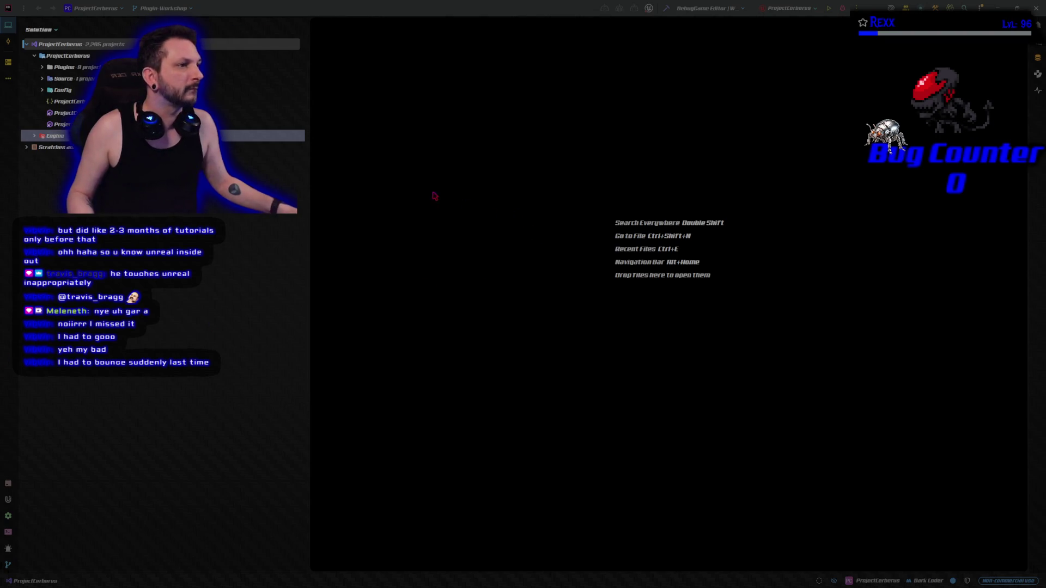
Start a Debug build in Rider to launch the Unreal Editor, nudging its splash window down
left_click(843, 8)
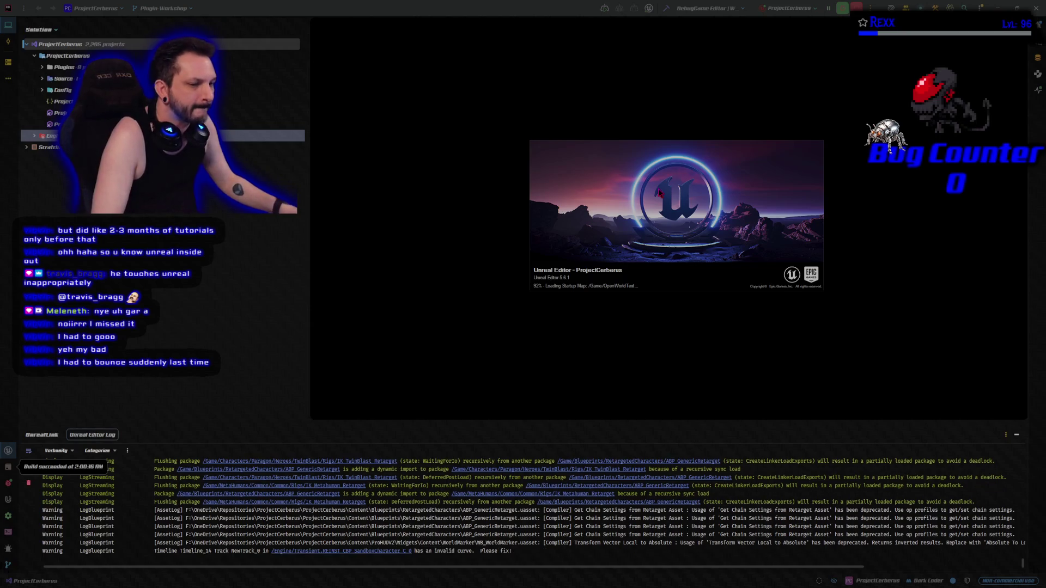
left_click_drag(659, 218, 661, 243)
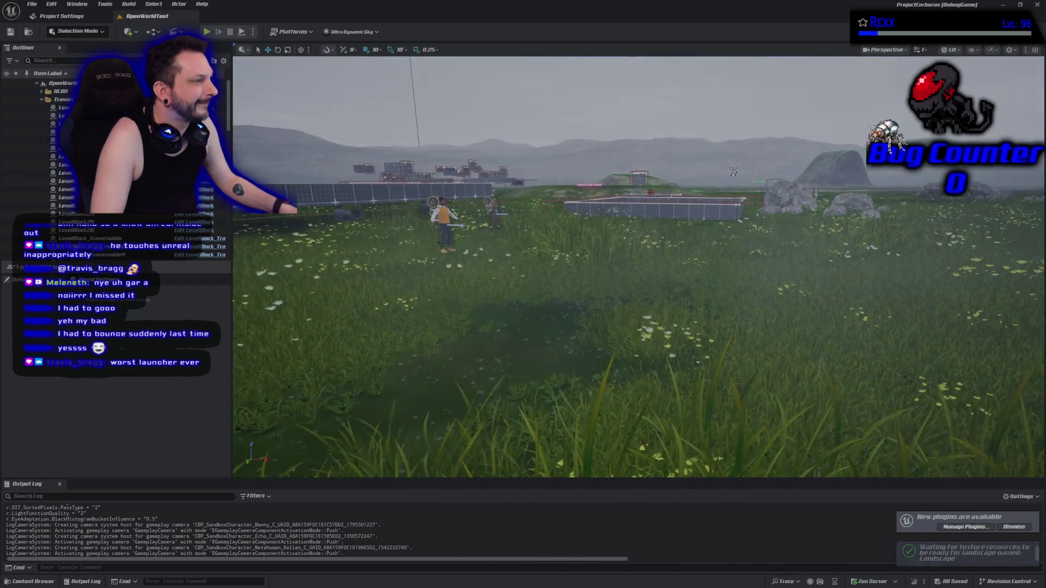
Fly the viewport camera forward while turning it to the right
left_click_drag(436, 382, 464, 349)
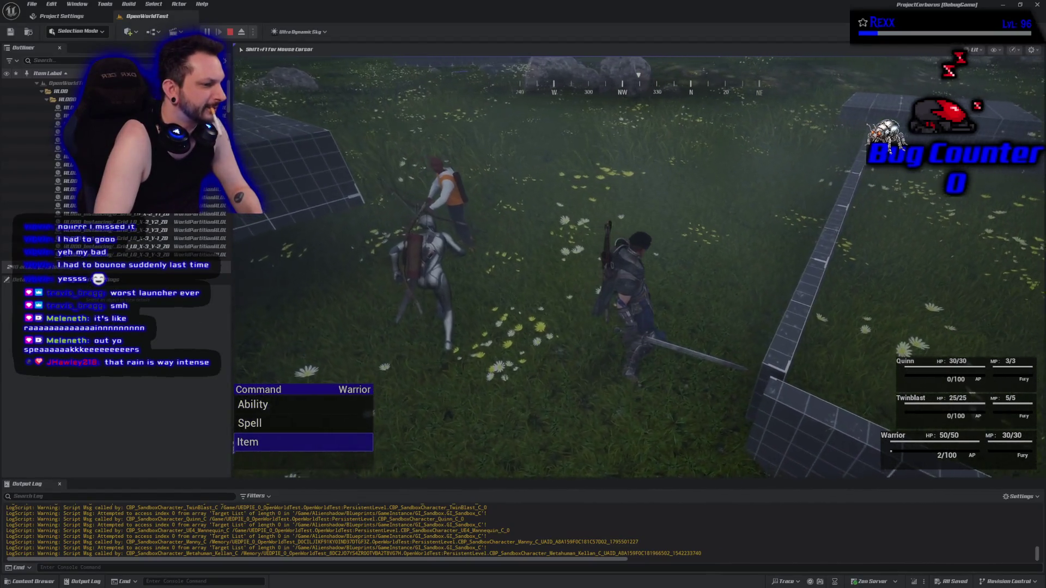
Cast a fireball at Tyrone, then stop the play session, restart it with Alt+P, and stop again
key("Return")
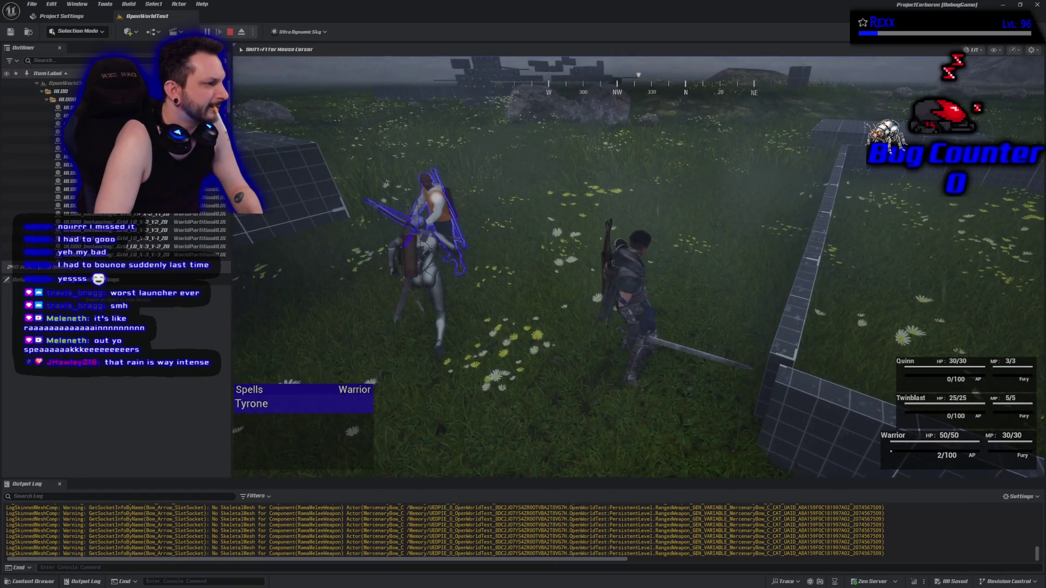
key("Return")
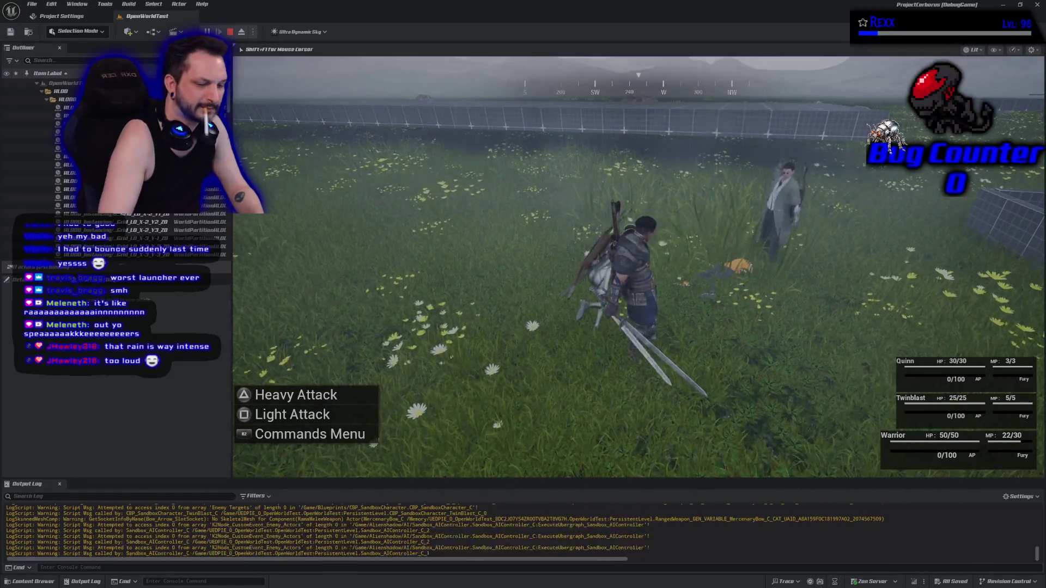
key("Escape")
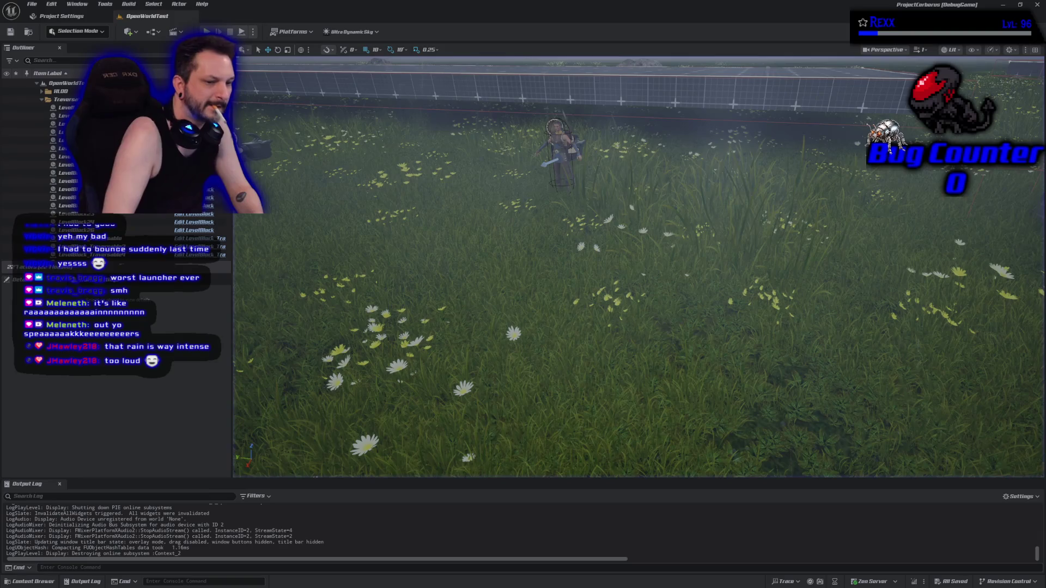
key("alt+p")
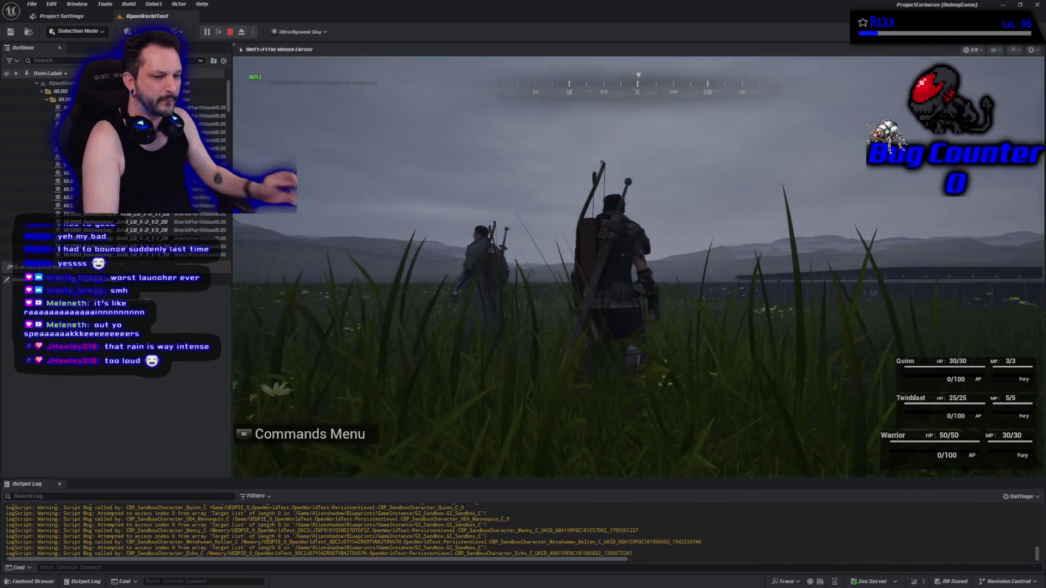
key("Escape")
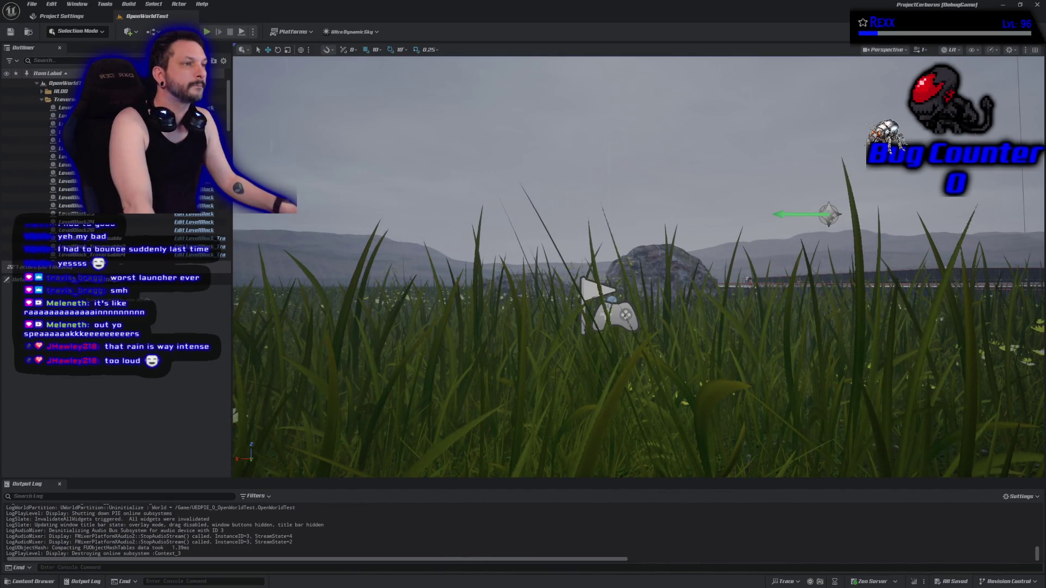
Start a fresh Play-In-Editor test of the OpenWorldTest level
left_click(207, 32)
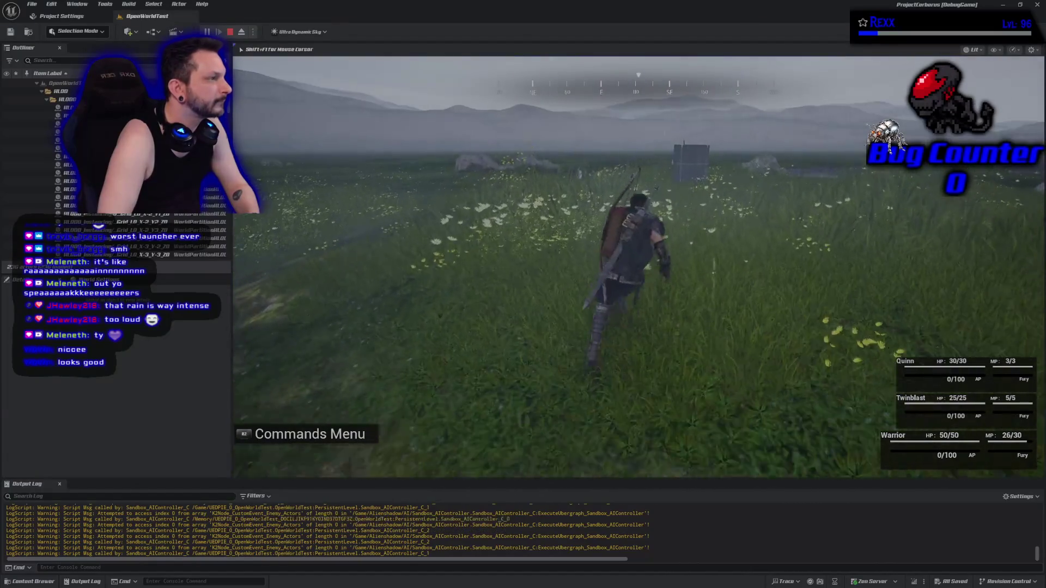
Stop the play test, then close the Unreal Editor and the Rider IDE
key("Escape")
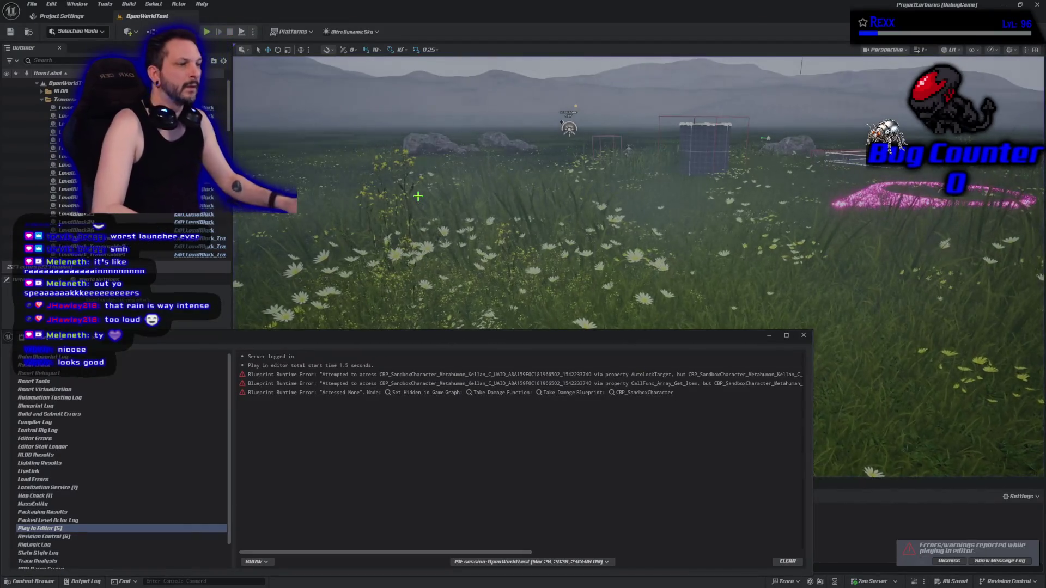
left_click(1037, 4)
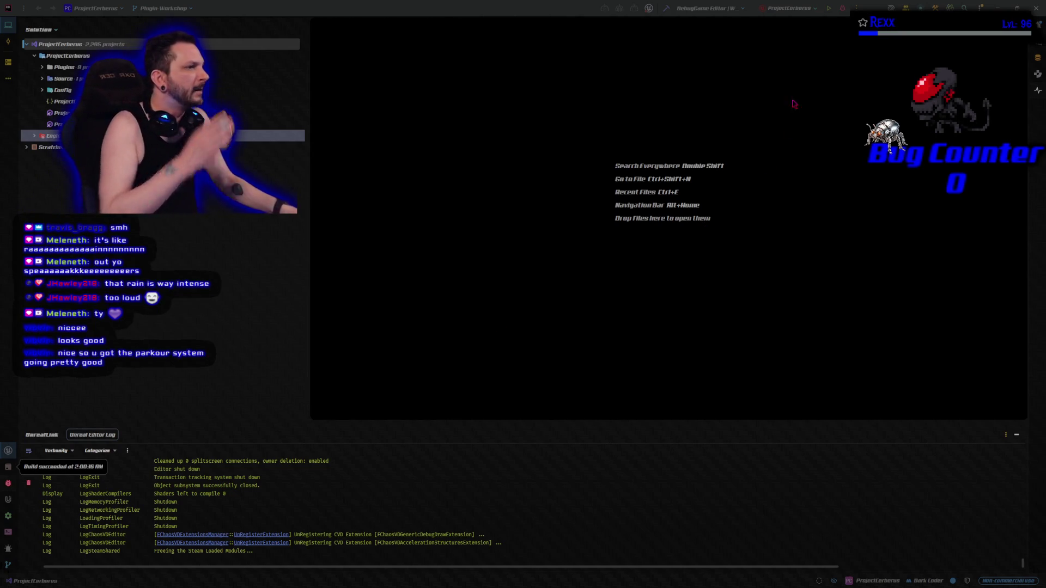
left_click(1036, 9)
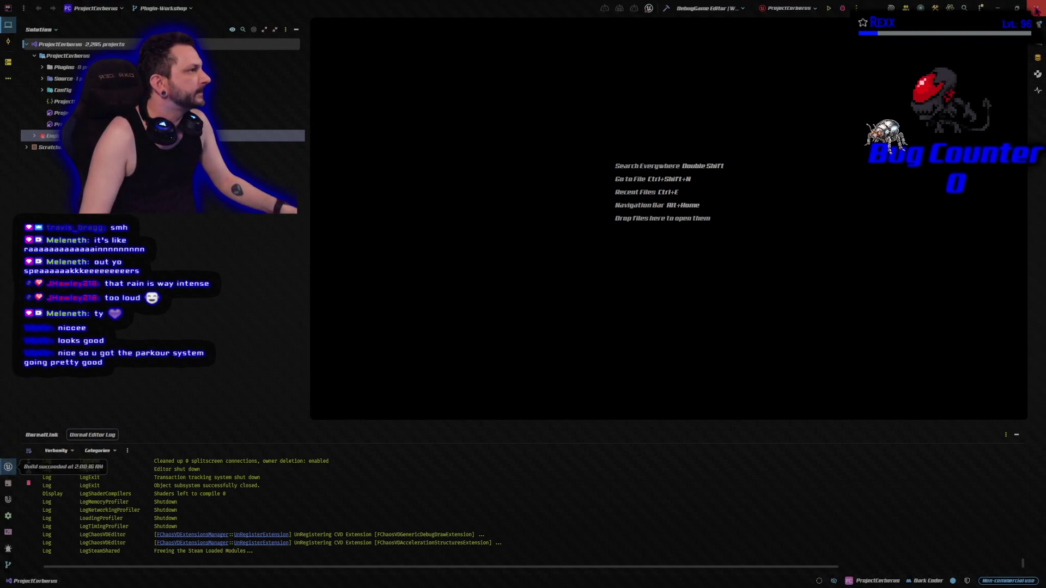
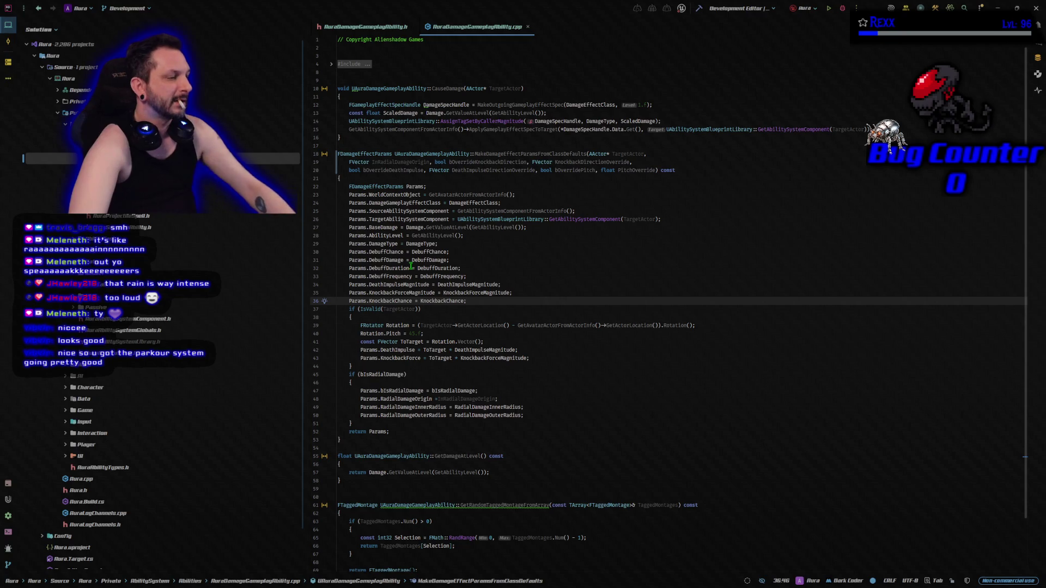
In the damage ability source, replace the hard-coded 45° pitch with an if (bOverridePitch) block using PitchOverride
left_click(349, 308)
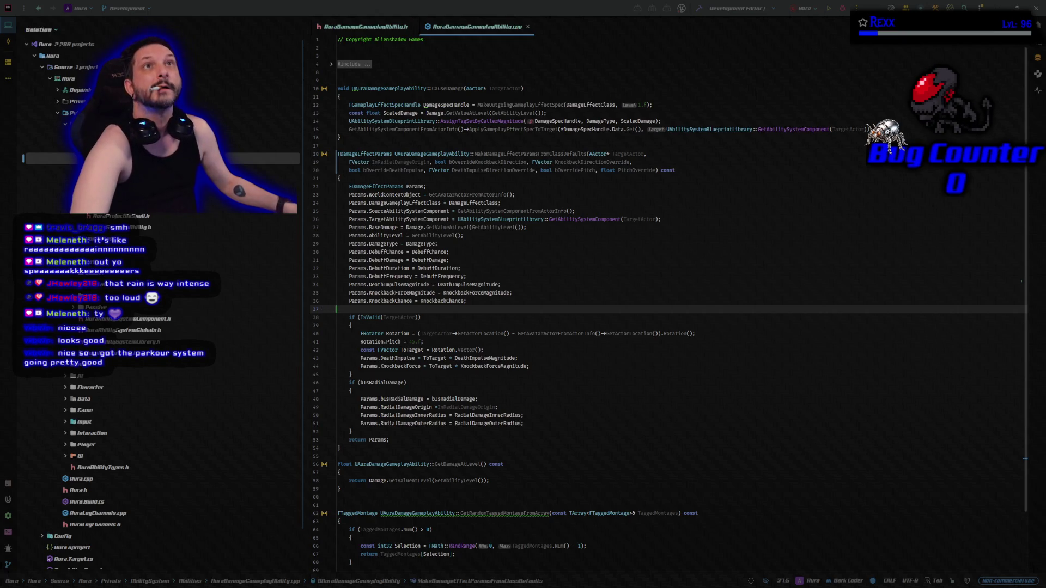
left_click_drag(422, 342, 347, 342)
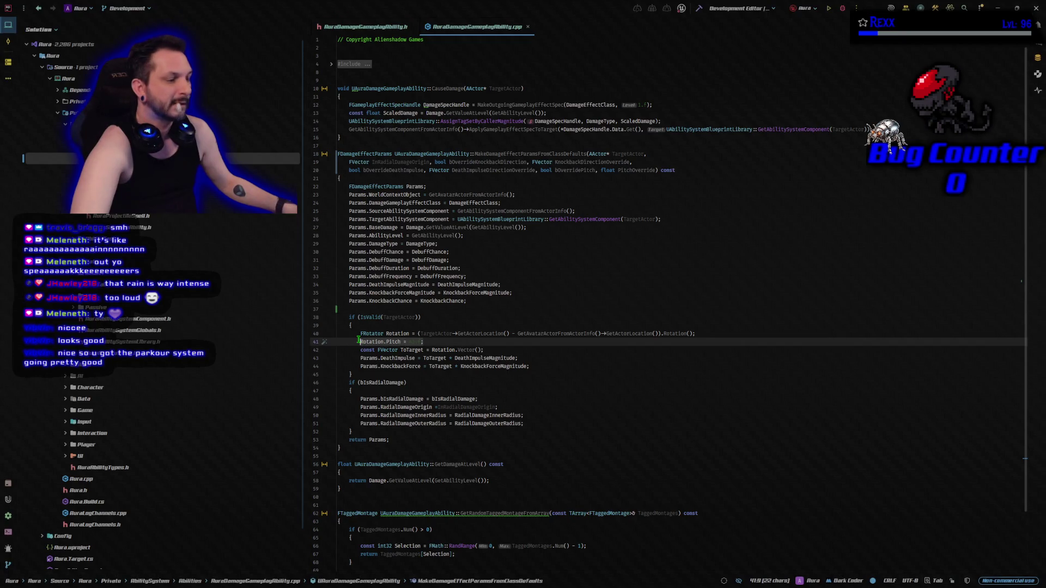
type("if (bOverridePitch) { \tRotation.Pitch = PitchOverride; }")
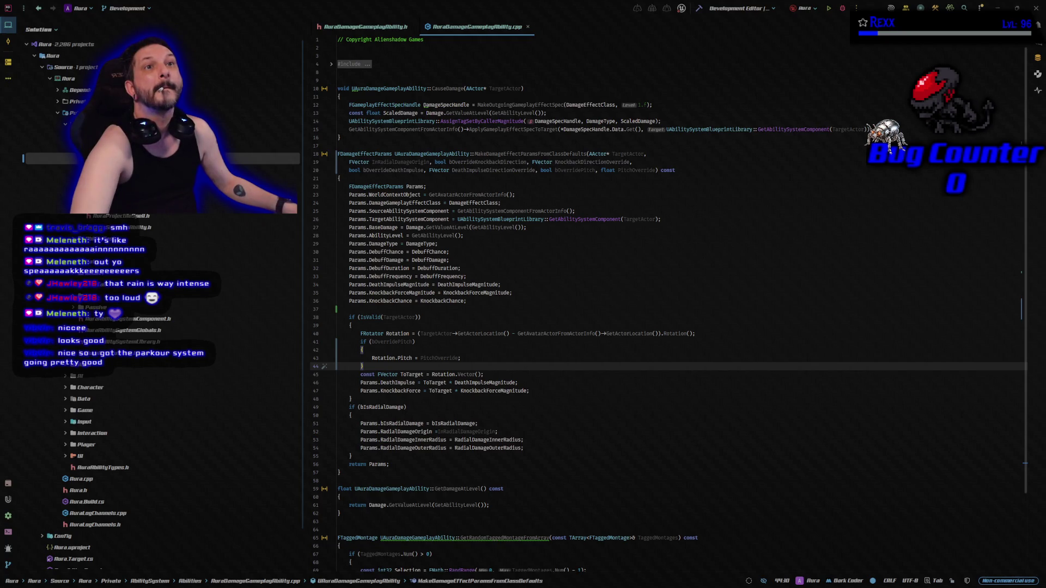
Paste the knockback and death-impulse override code over the old assignments and build the project
key("alt+Tab")
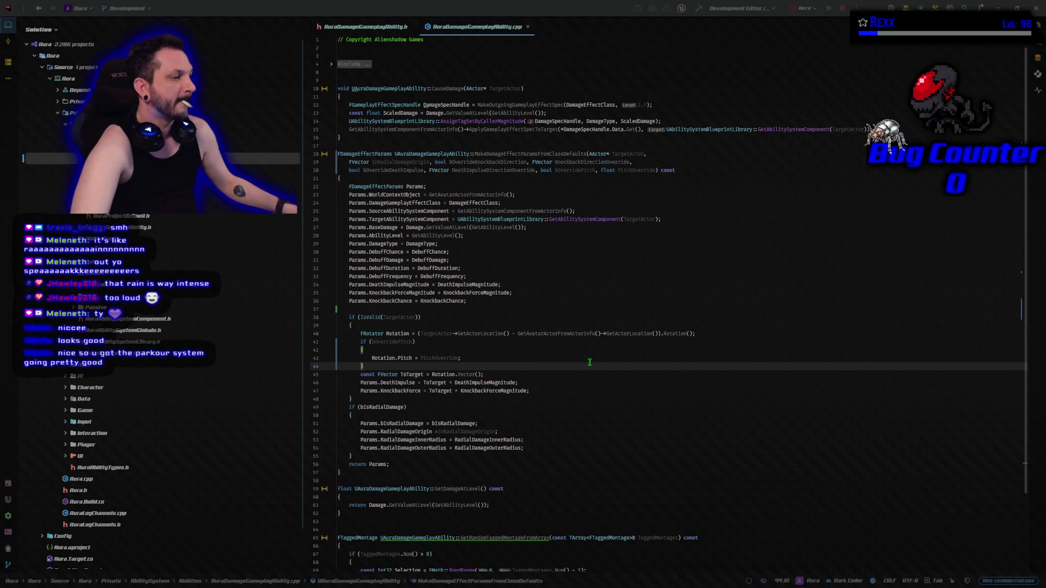
scroll(589, 363, "down", 3)
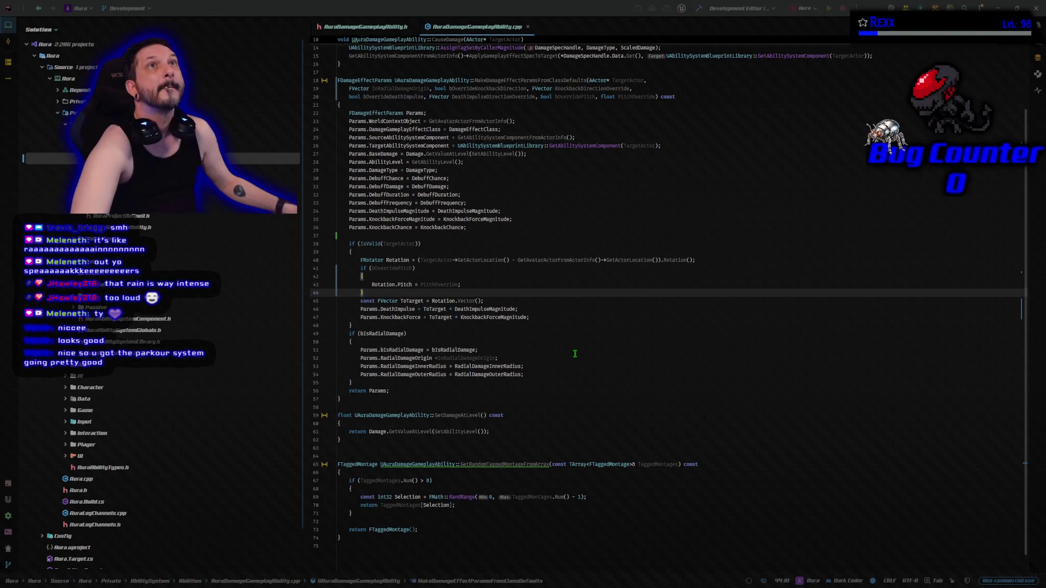
left_click_drag(529, 317, 359, 309)
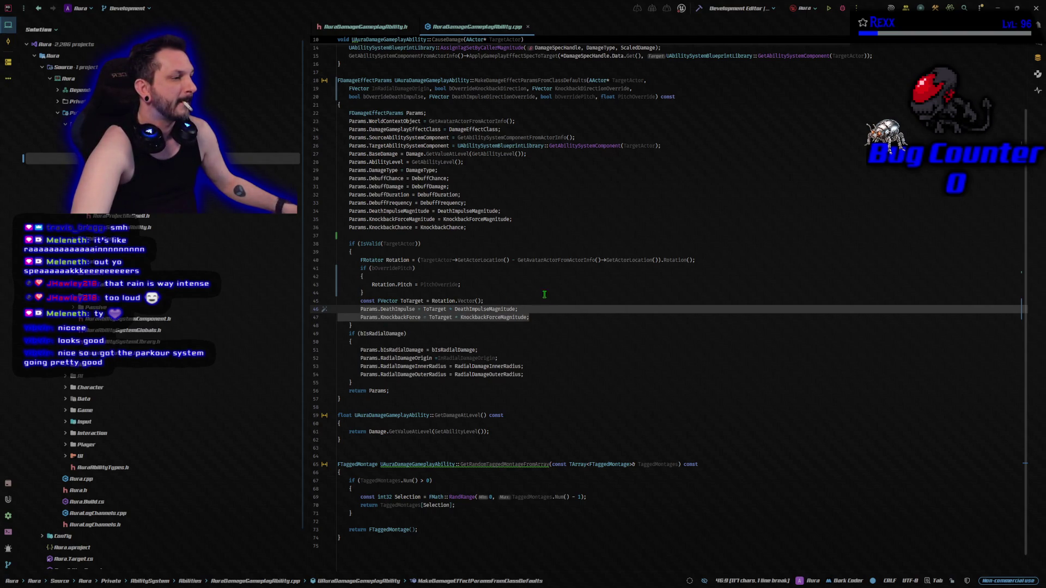
type("if (!bOverrideKnockbackDirection) \t\t{ \t\t\tParams.KnockbackForce = ToTarget * KnockbackForceMagnitude; \t\t} \t\tif (!bOverrideDeathImpulse) \t\t{ \t\t\tParams.DeathImpulse = ToTarget * DeathImpulseMagnitude; \t\t} \t}   \tif (bOverrideKnockbackDirection) \t{ \t\tKnockbackDirectionOverride.Normalize(); \t\tParams.KnockbackForce = KnockbackDirectionOverride * KnockbackForceMagnitude; \t\tif (bOverridePitch) \t\t{ \t\t\tFRotator KnockbackRotation = KnockbackDirectionOverride.Rotation(); \t\t\tKnockbackRotation.Pitch = PitchOverride; \t\t\tParams.KnockbackForce = KnockbackRotation.Vector() * KnockbackForceMagnitude; \t\t} \t}  \tif (bOverrideDeathImpulse) \t{ \t\tDeathImpulseDirectionOverride.Normalize(); \t\tParams.DeathImpulse = DeathImpulseDirectionOverride * DeathImpulseMagnitude; \t\tif (bOverridePitch) \t\t{ \t\t\tFRotator DeathImpulseRotation = DeathImpulseDirectionOverride.Rotation(); \t\t\tDeathImpulseRotation.Pitch = PitchOverride; \t\t\tParams.DeathImpulse = DeathImpulseRotation.Vector() * DeathImpulseMagnitude; \t\t}")
scroll(594, 330, "down", 4)
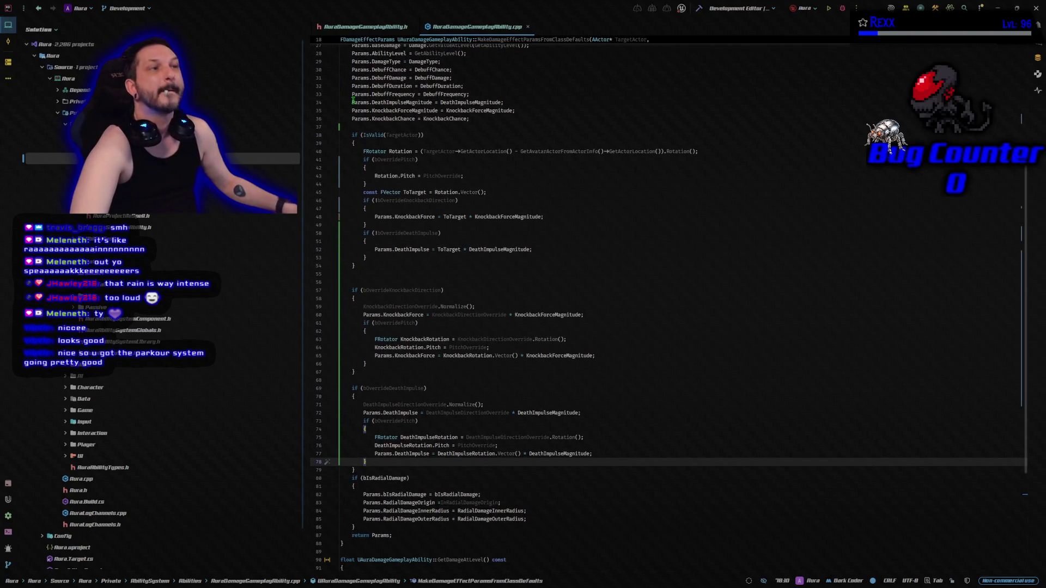
left_click(695, 14)
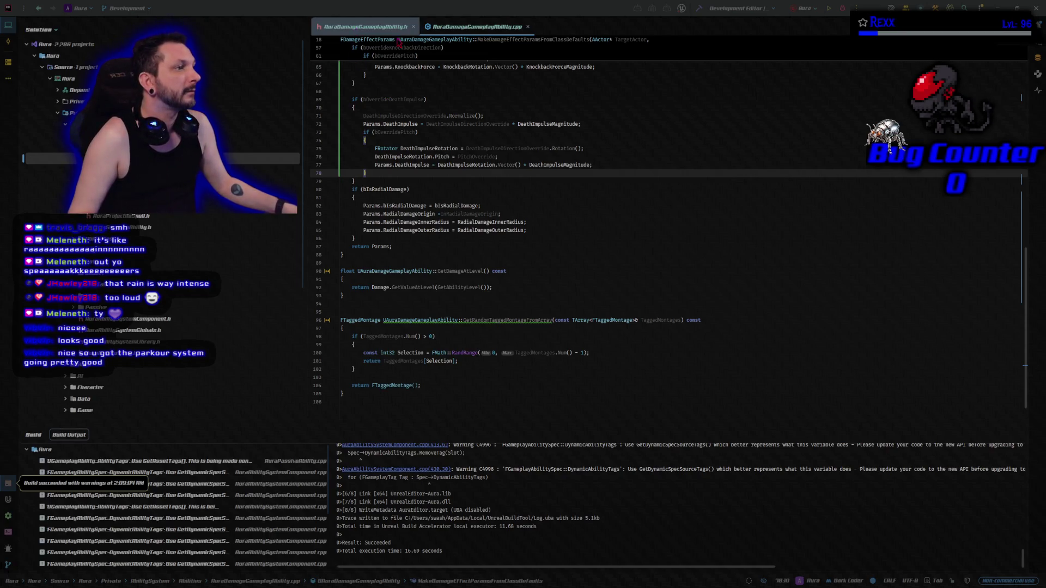
Rebuild the Aura project and launch the Aura Unreal editor with the new code
left_click(842, 9)
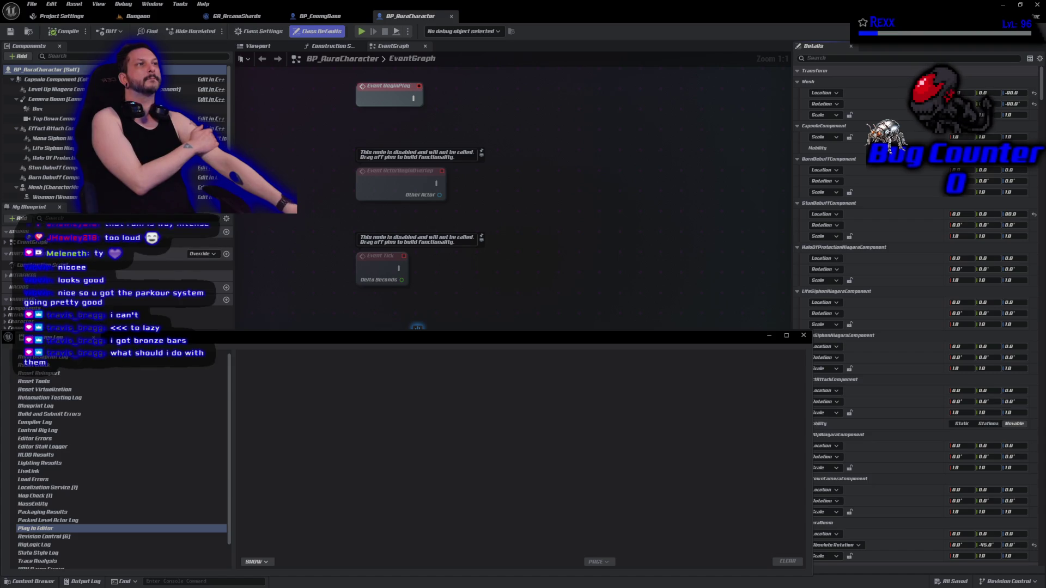
Close Project Settings, switch to the Dungeon level, and start a play session
middle_click(79, 17)
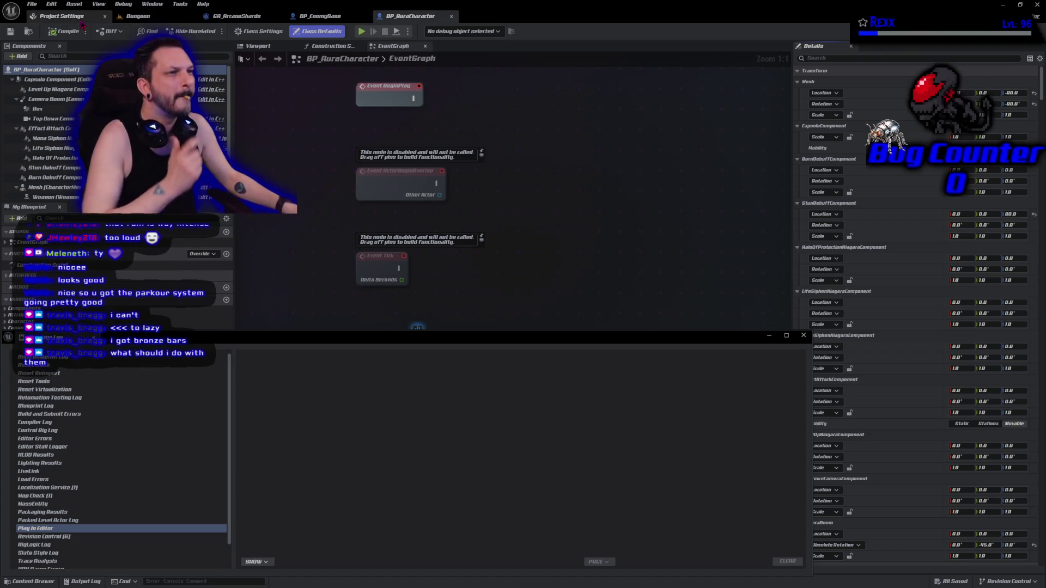
left_click(80, 17)
key("alt+p")
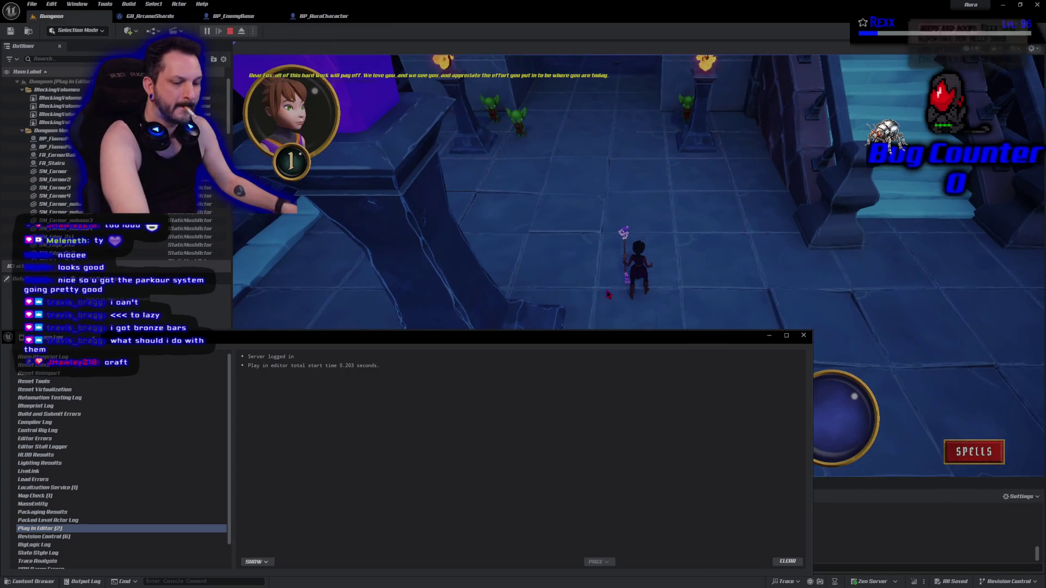
Cast a crystal spell at the goblins, stop, close the Message Log, and play again
left_click(564, 148)
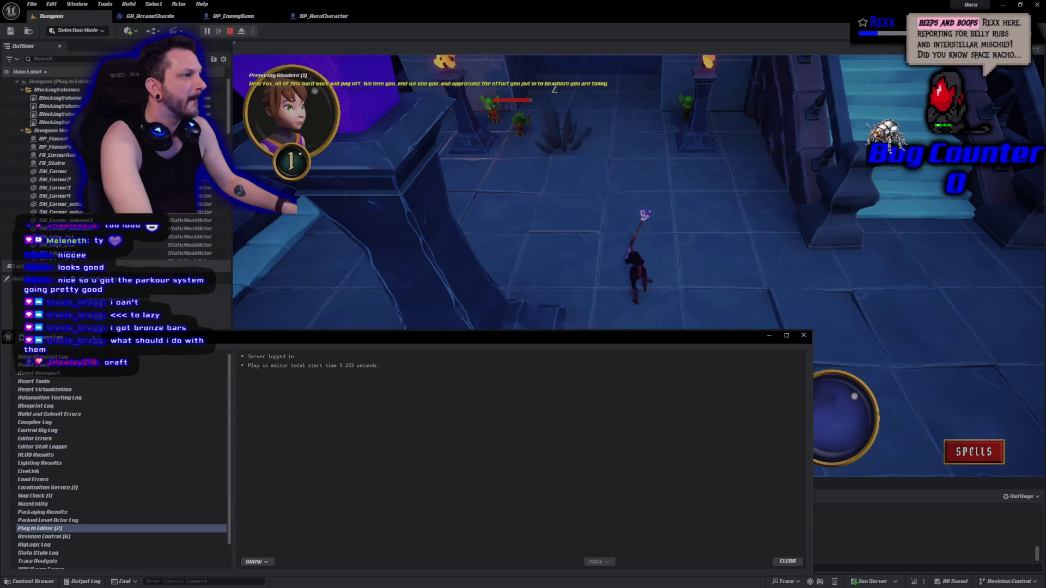
key("Escape")
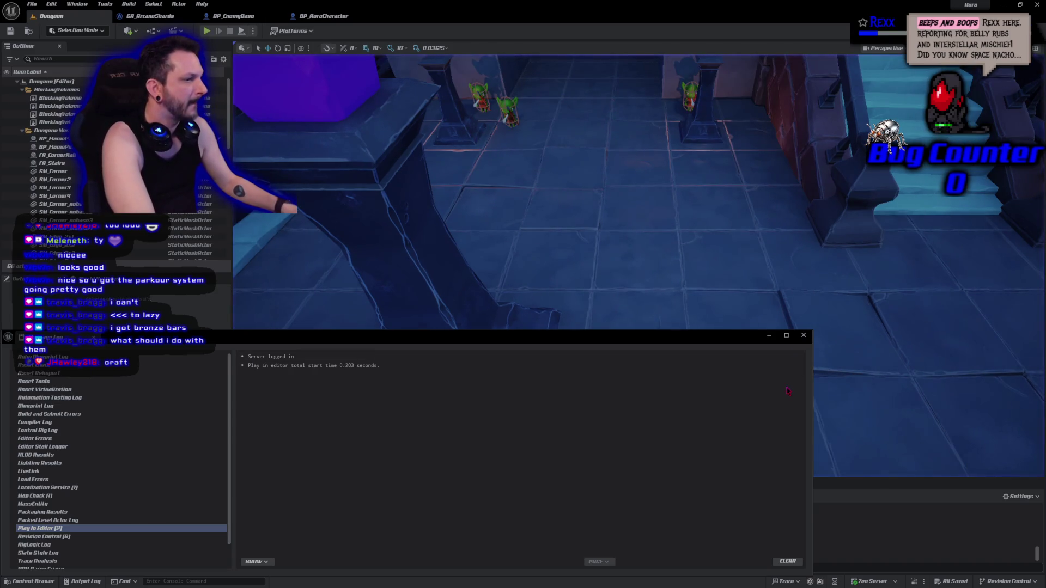
left_click(803, 335)
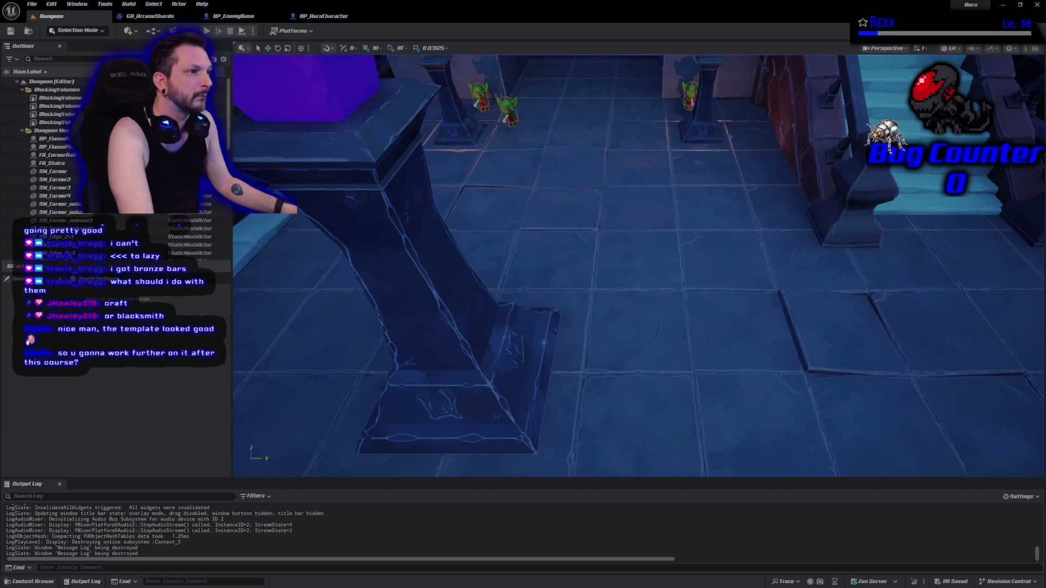
key("alt+p")
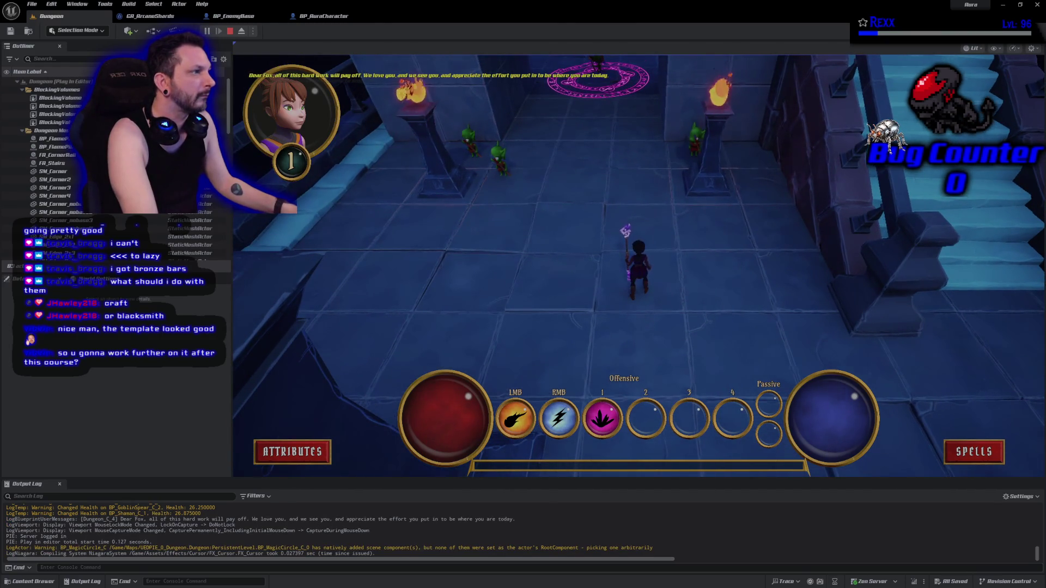
Move Aura forward and cast Arcane Shards several times near the goblins
left_click(598, 79)
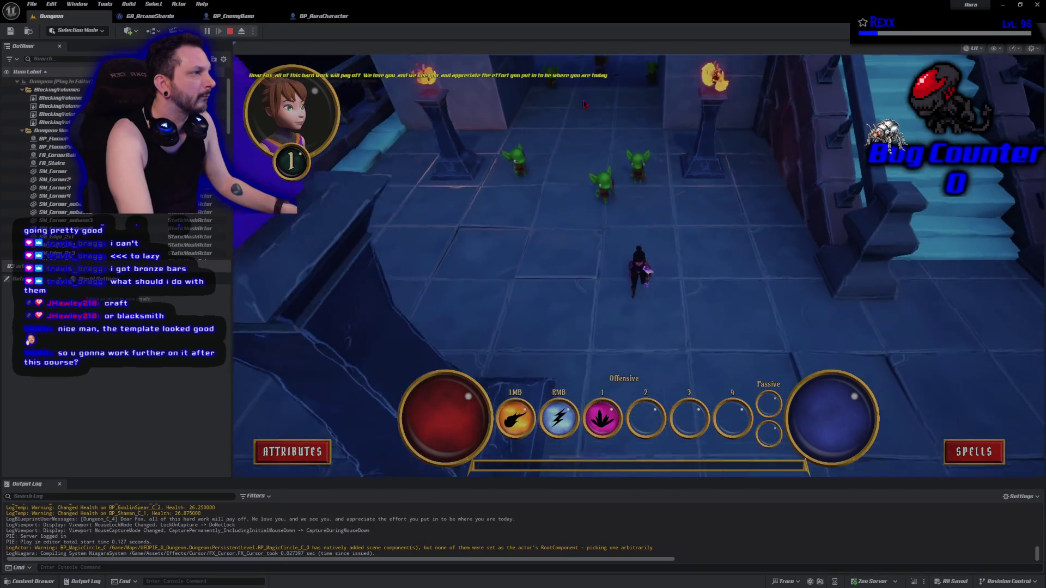
key("1")
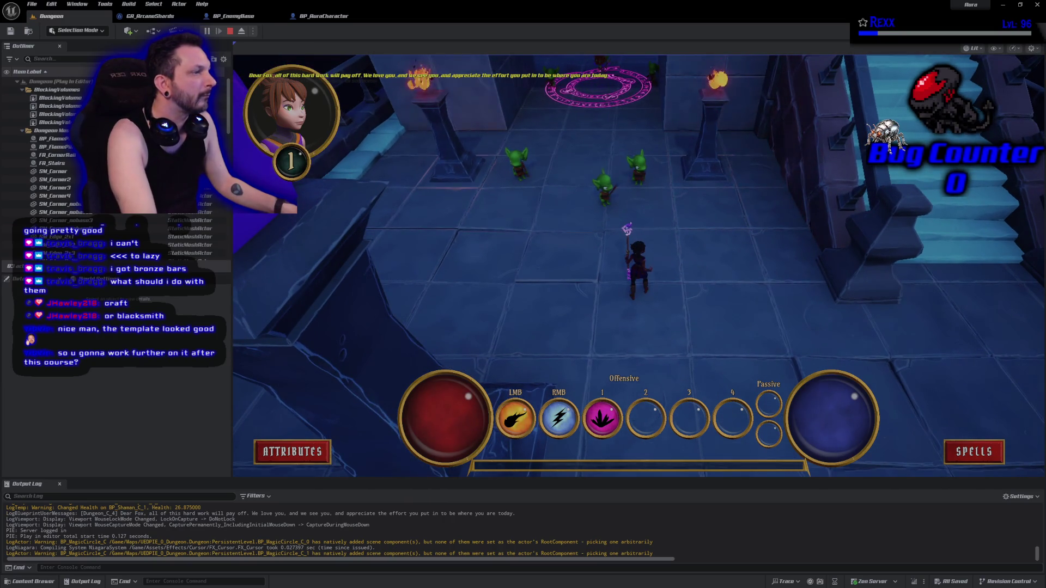
left_click(598, 85)
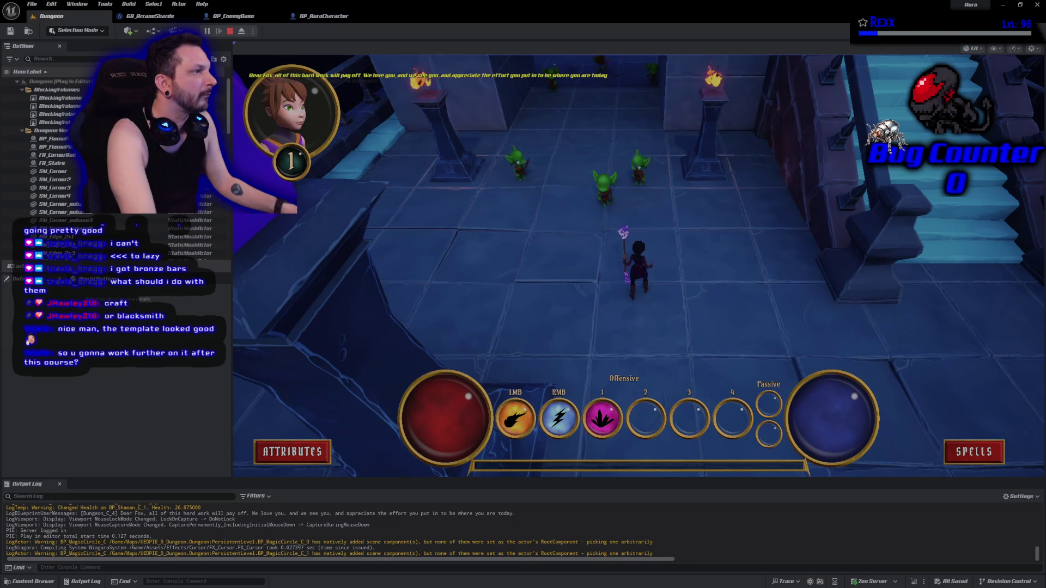
key("1")
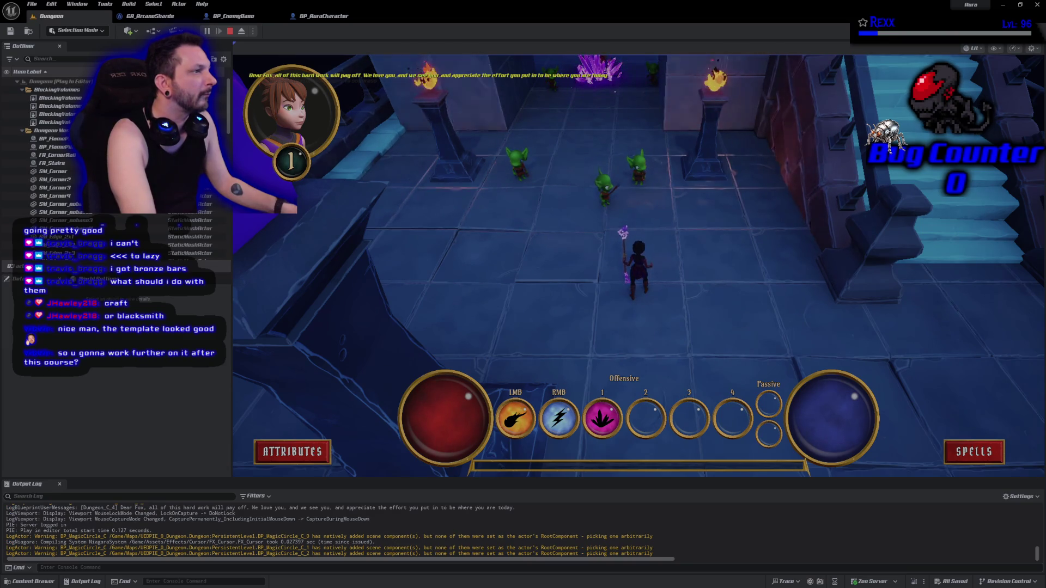
key("1")
left_click(572, 93)
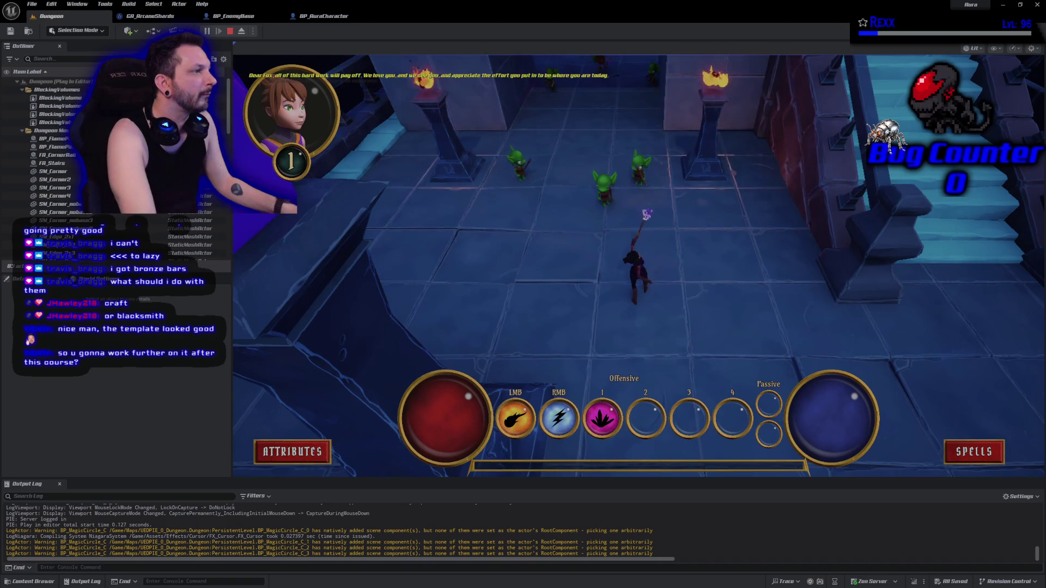
key("1")
key("1")
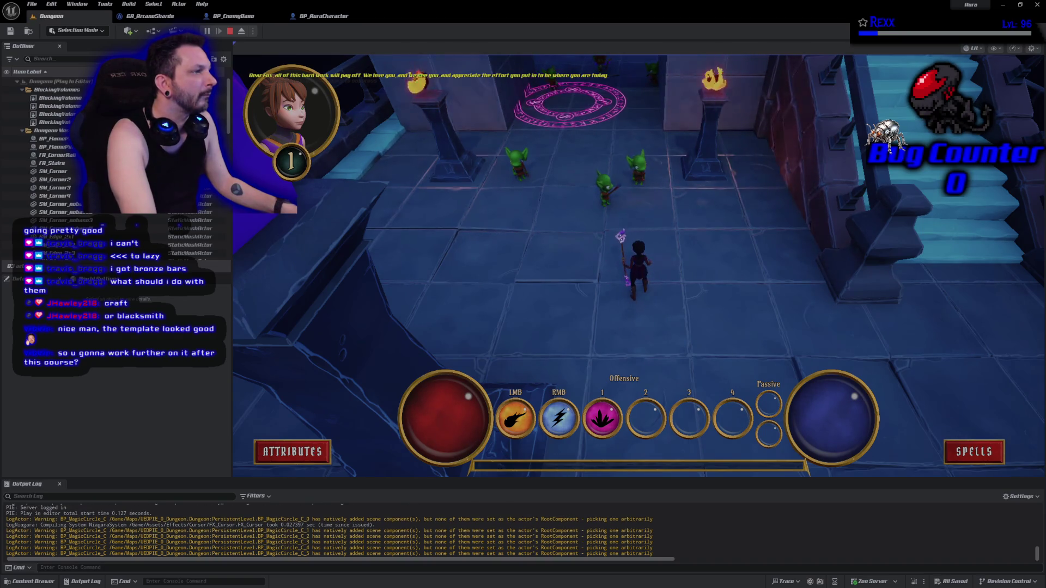
key("1")
left_click(572, 99)
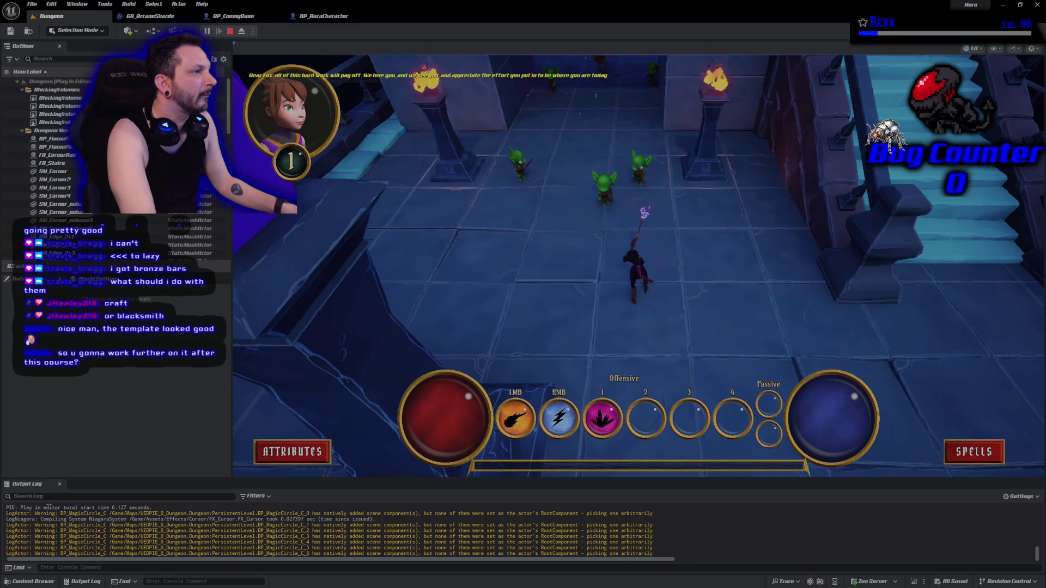
Step toward the goblins and repeatedly cast crystal shards among them
left_click(583, 147)
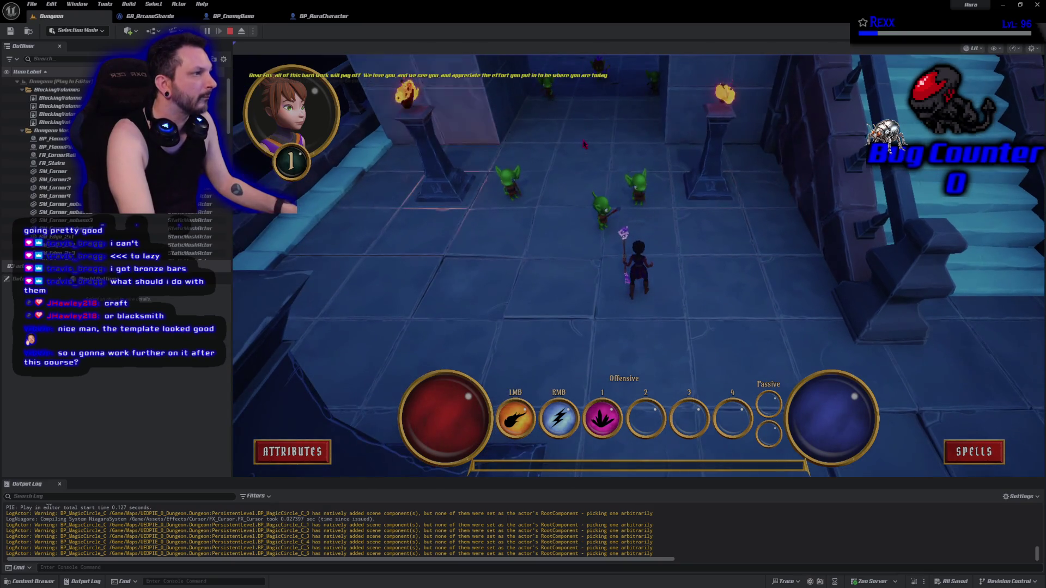
key("1")
left_click(545, 193)
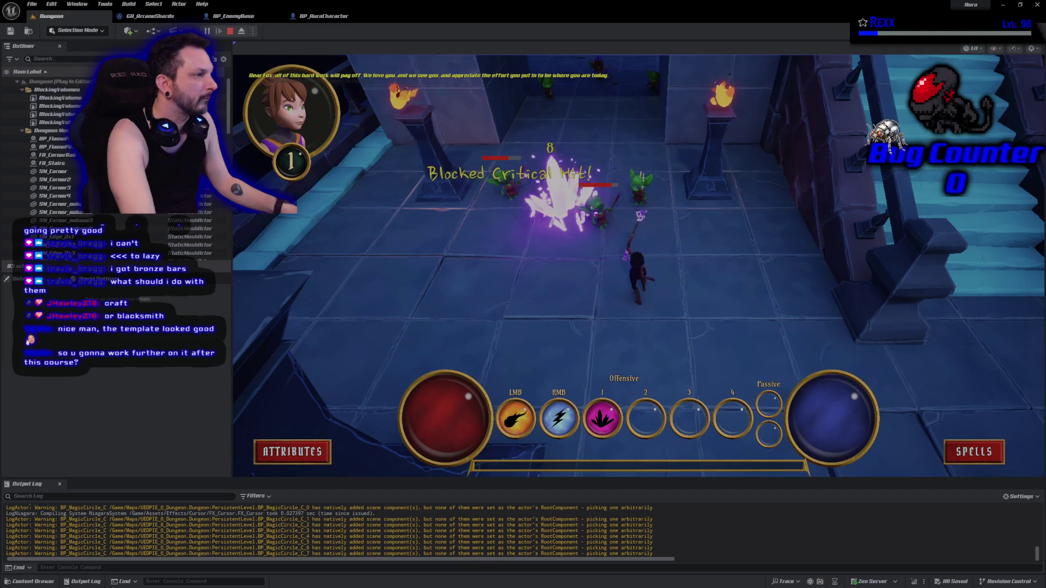
key("1")
left_click(566, 215)
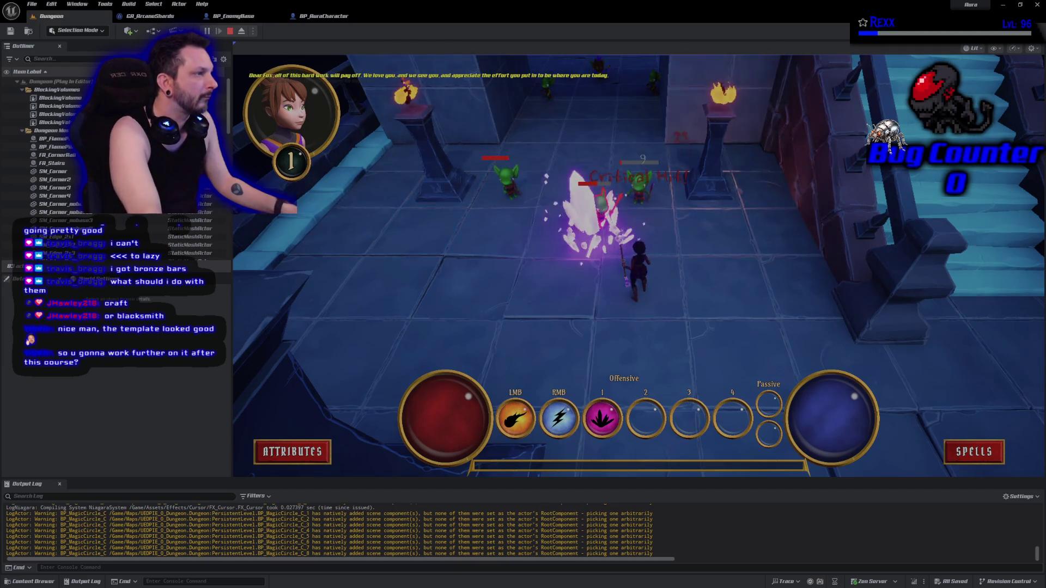
key("1")
left_click(566, 223)
key("1")
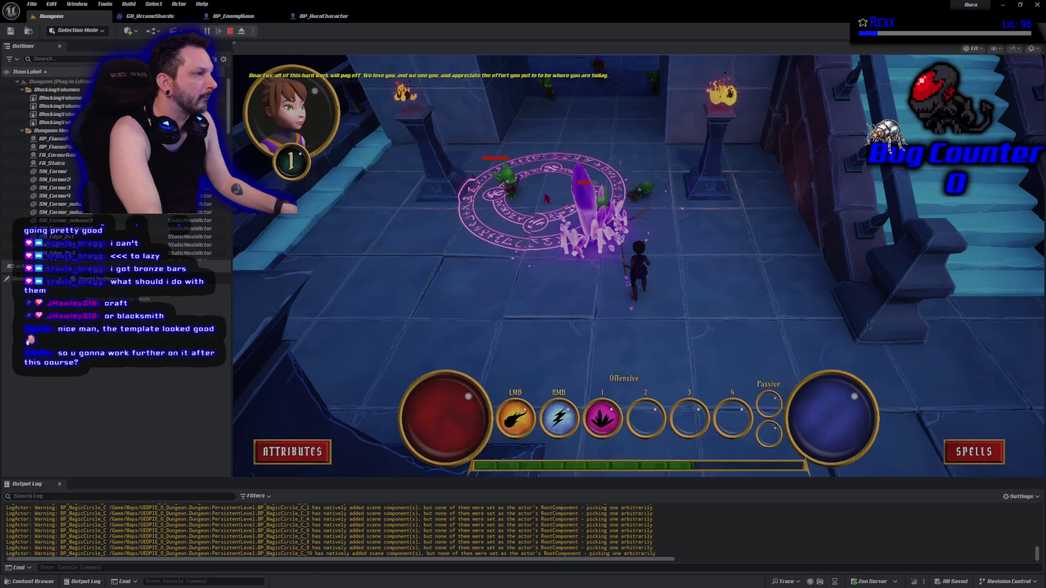
key("1")
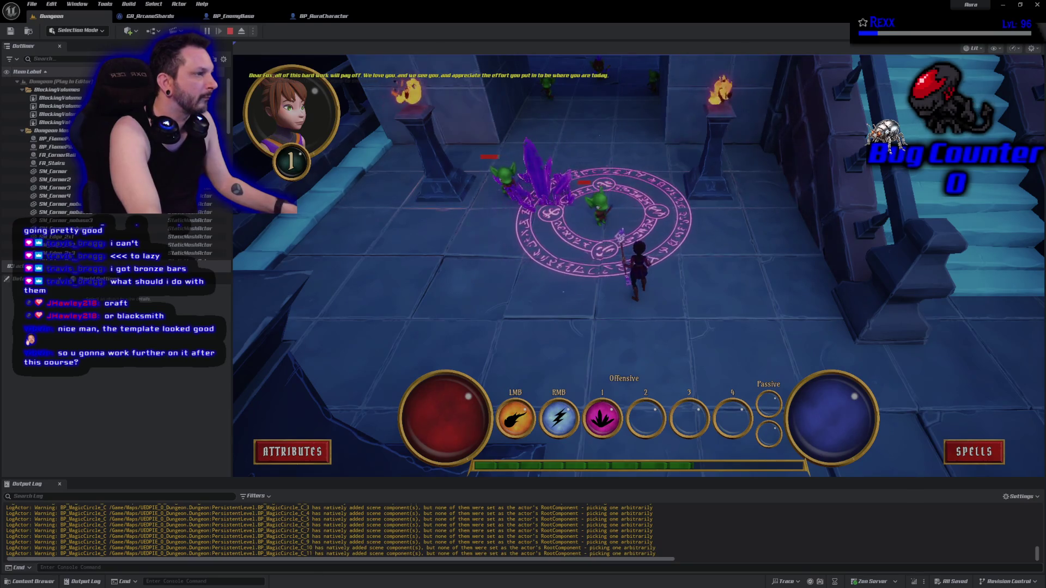
left_click(599, 224)
key("1")
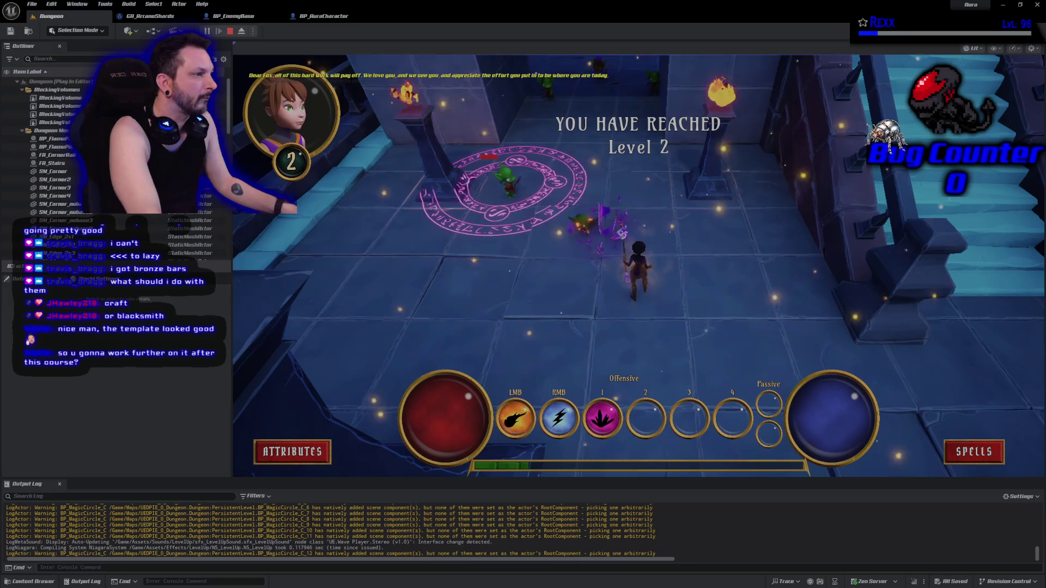
key("1")
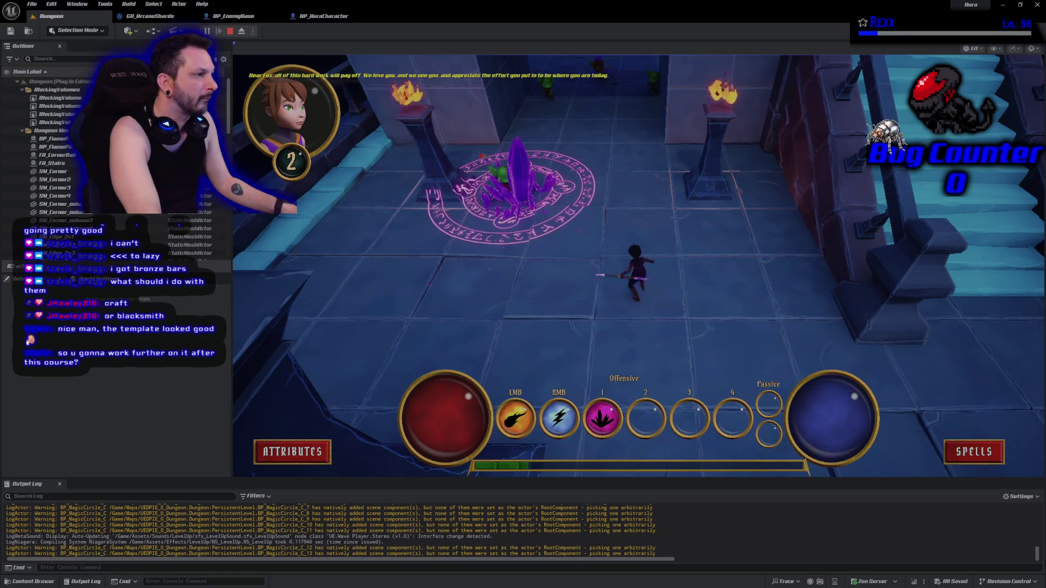
key("1")
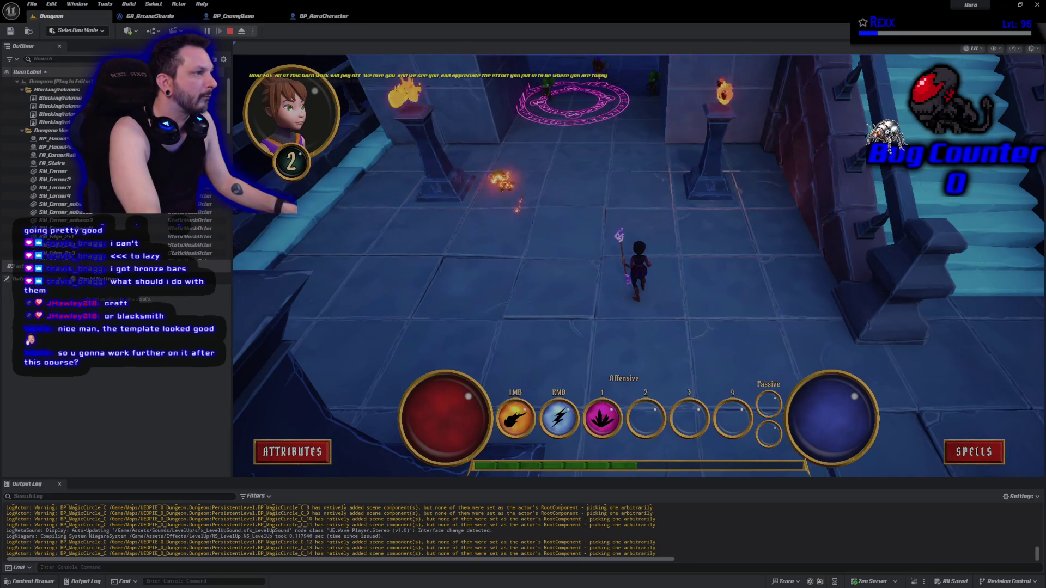
Walk Aura up the corridor, cast Arcane Shards on the goblin group, then stop playing
left_click(572, 113)
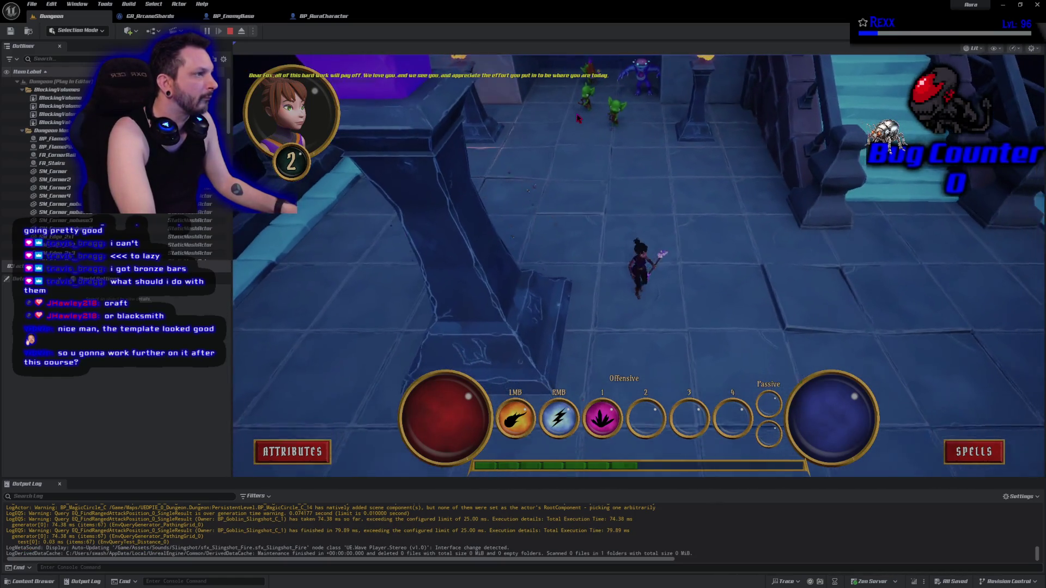
key("1")
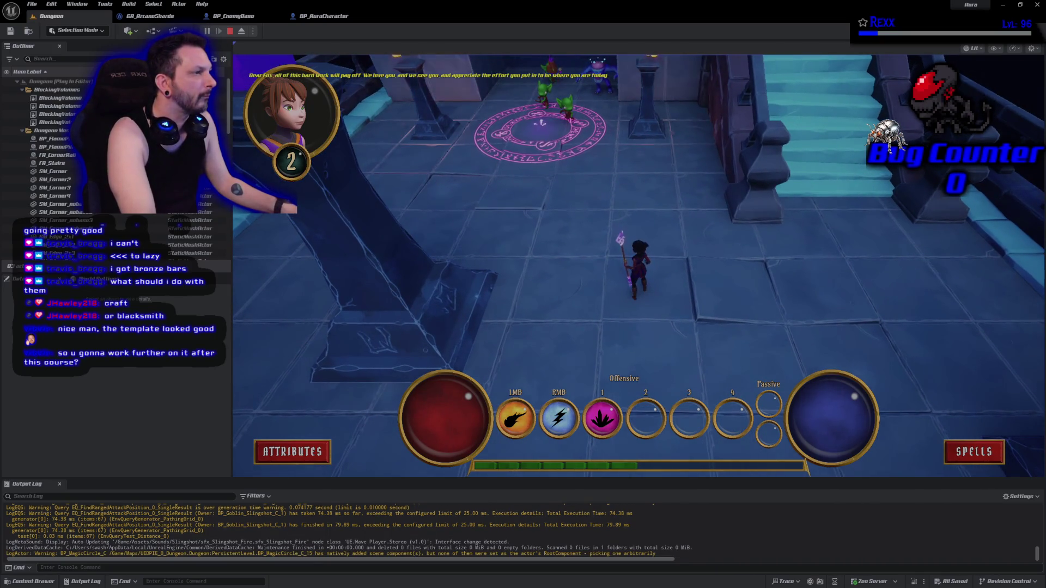
key("1")
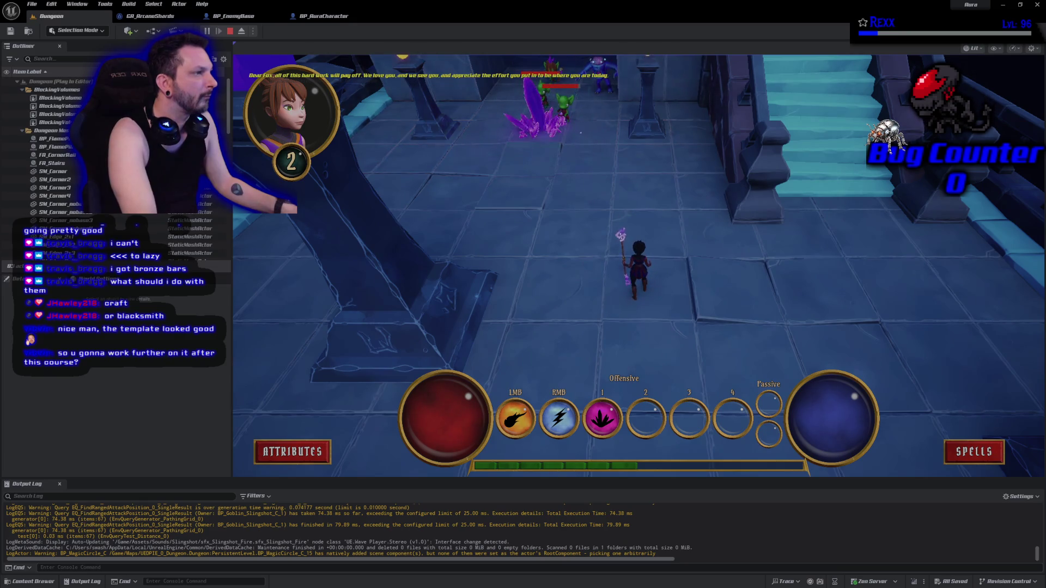
key("Escape")
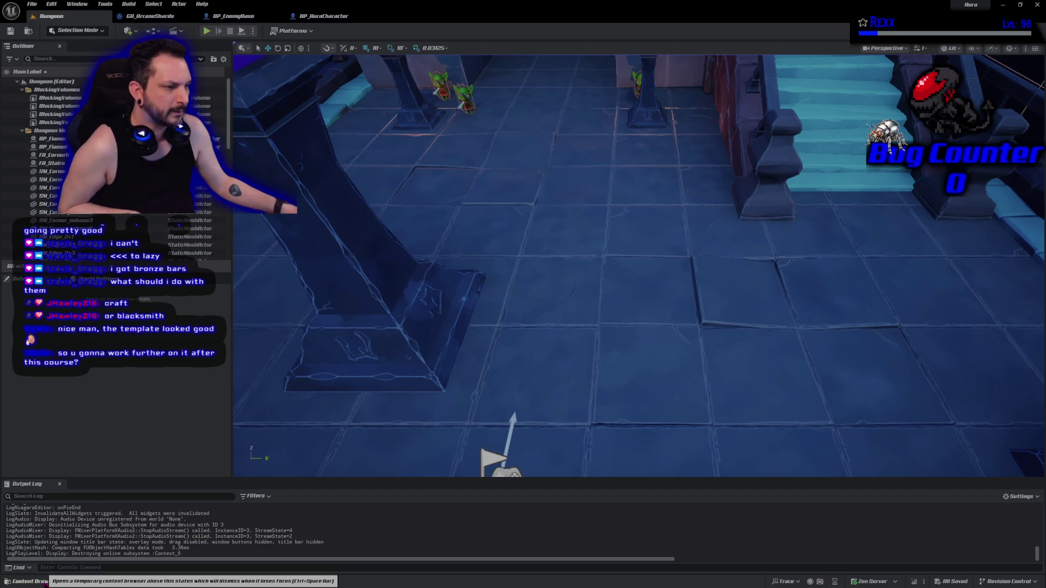
Open the Content Drawer and browse into the Assets folder
left_click(33, 581)
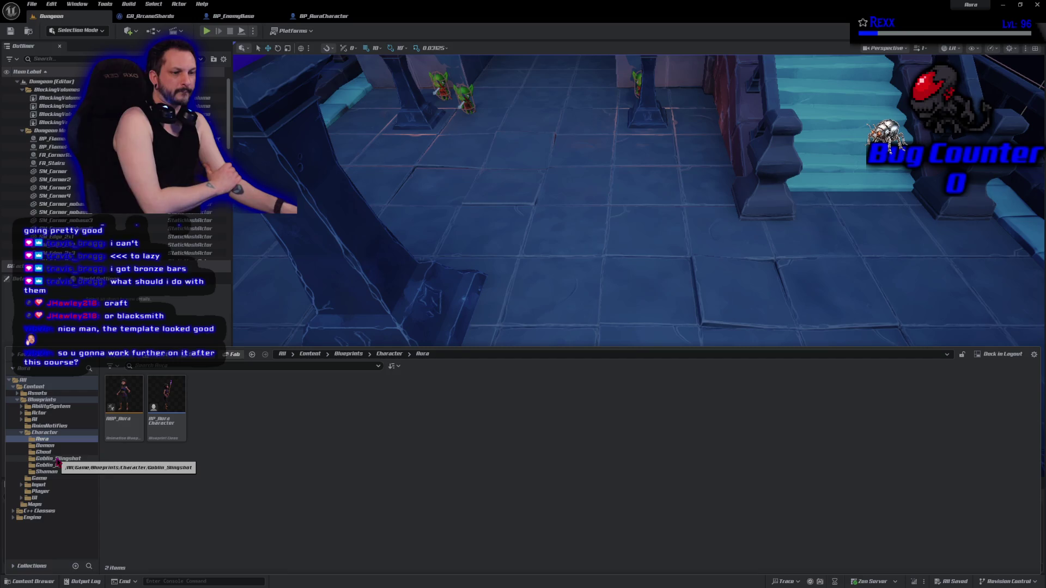
left_click(57, 459)
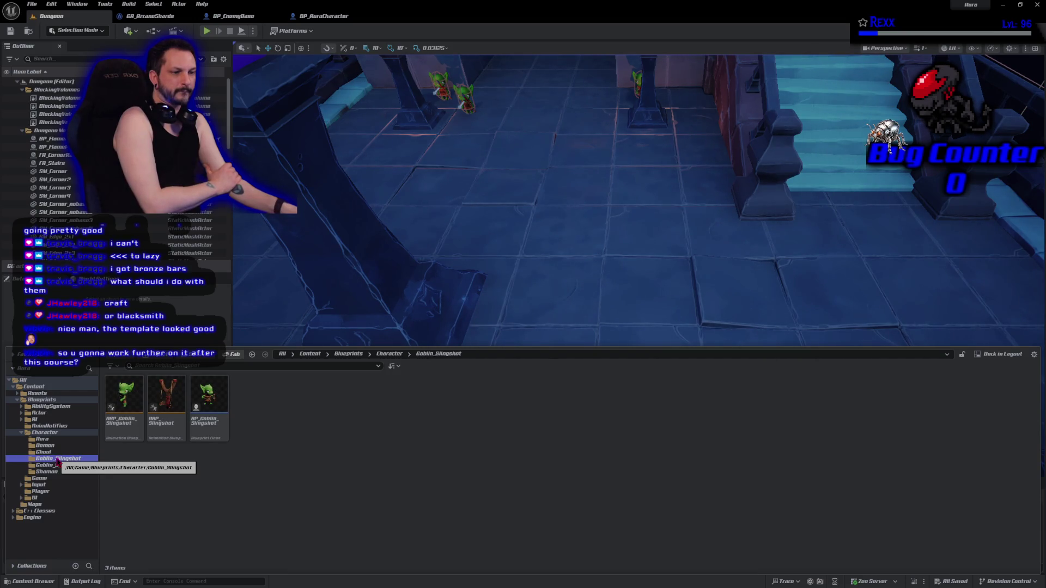
left_click(49, 394)
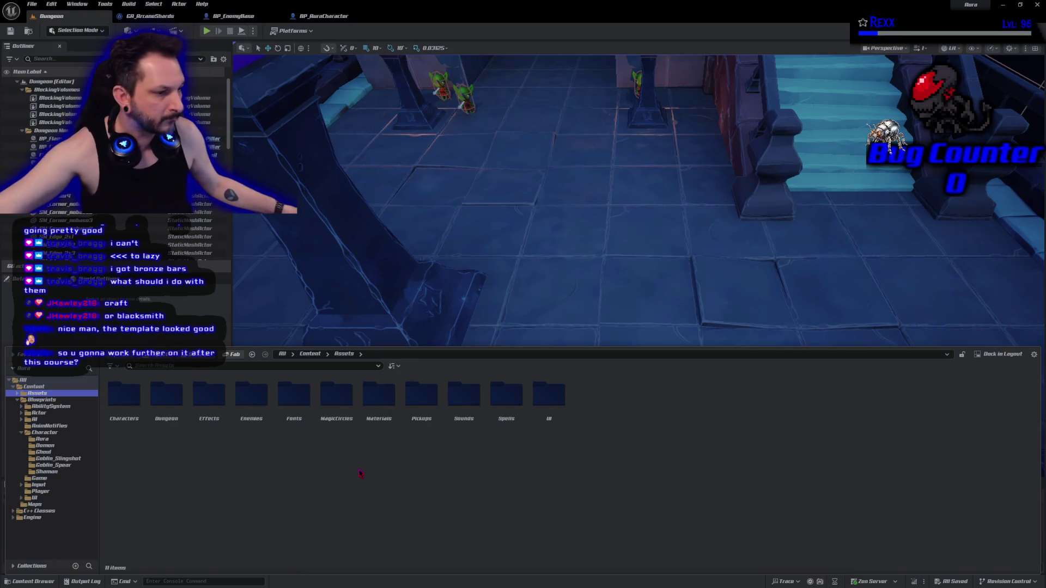
double_click(133, 411)
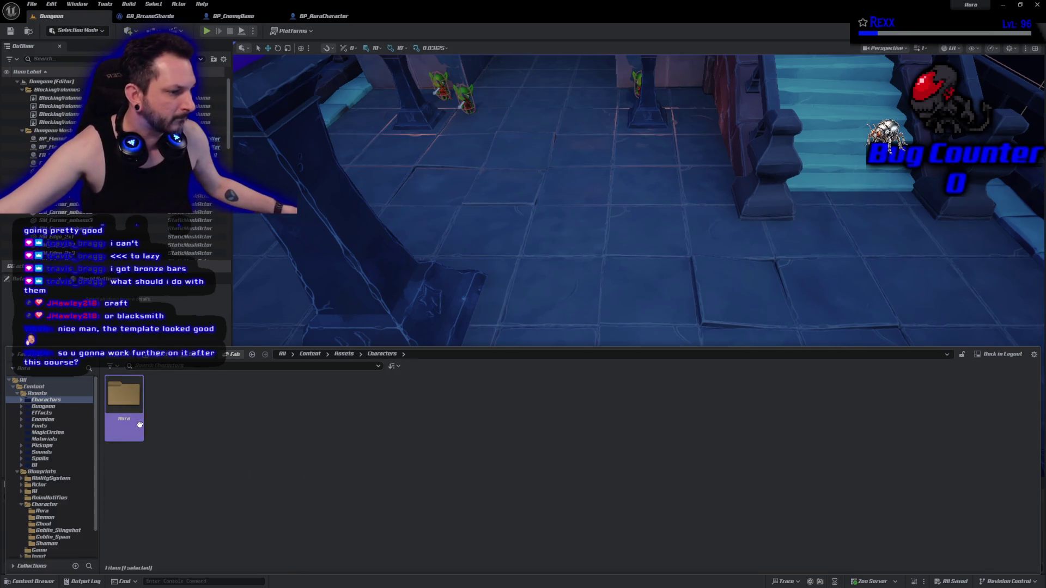
double_click(139, 416)
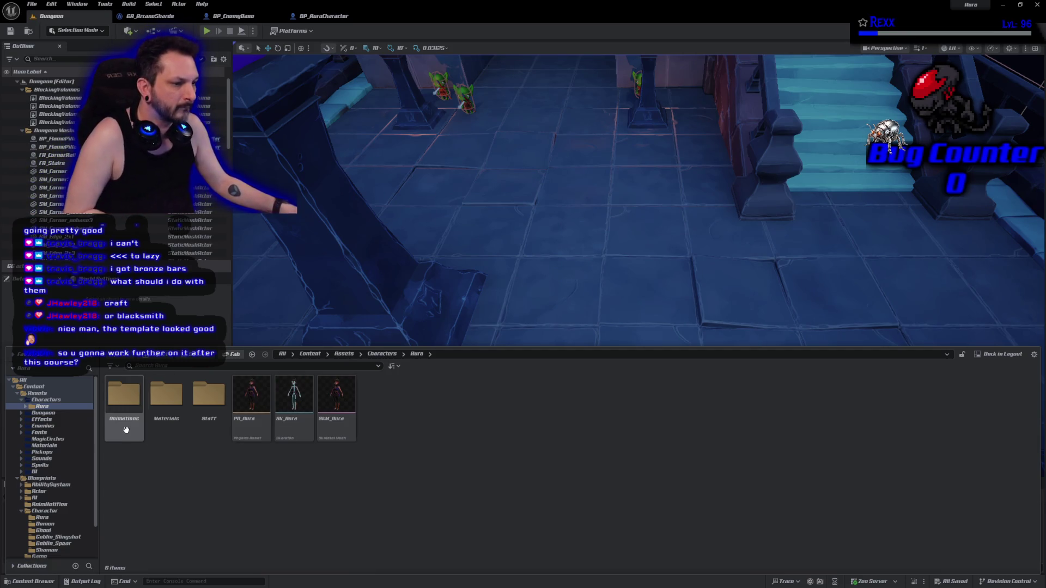
key("alt+Left")
key("alt+Left")
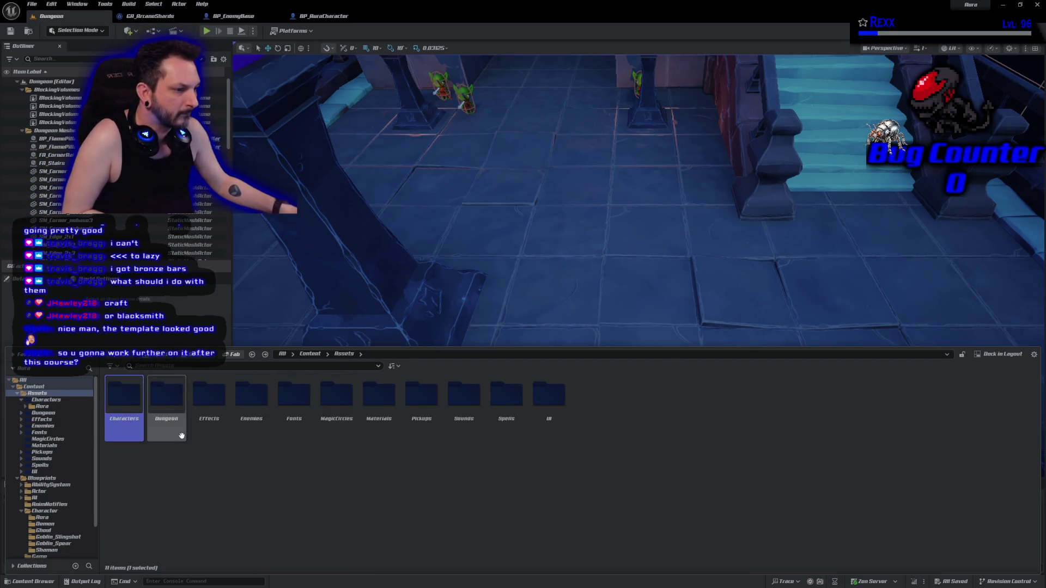
Go to Enemies › Goblin › Animations › Spear and open AM_HitReact_GoblinSpear
double_click(262, 422)
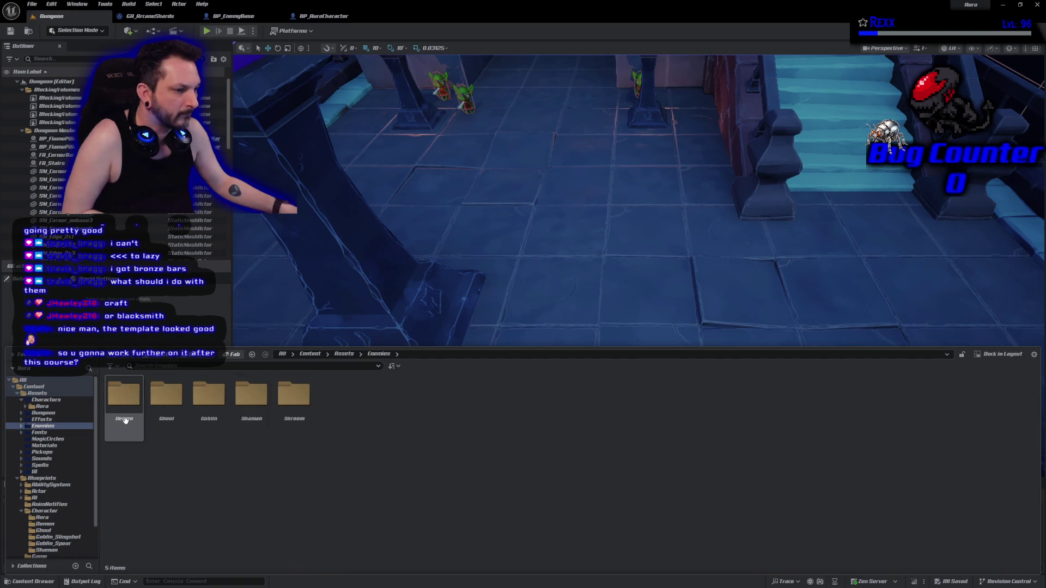
double_click(212, 430)
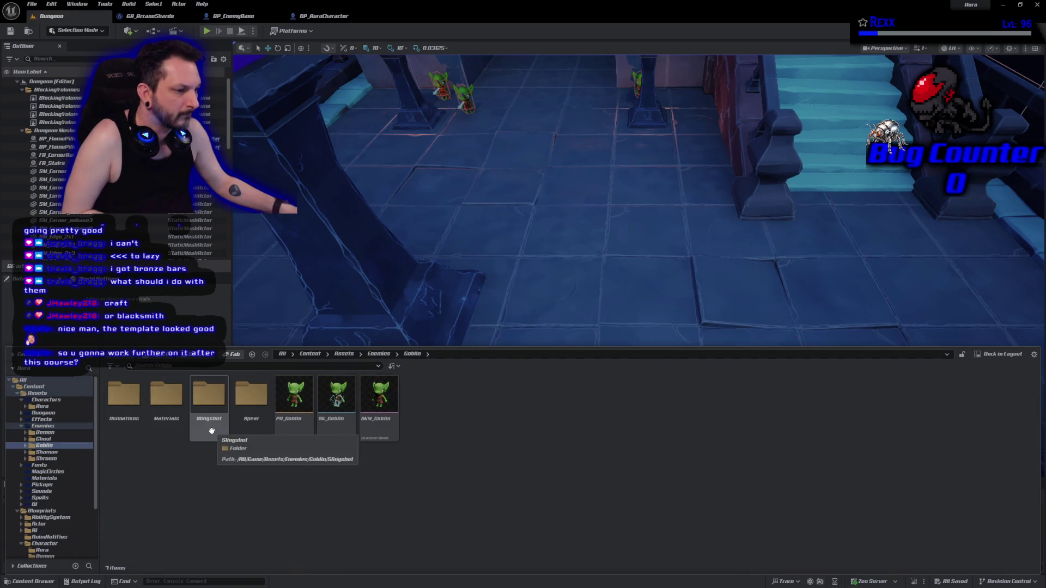
double_click(114, 422)
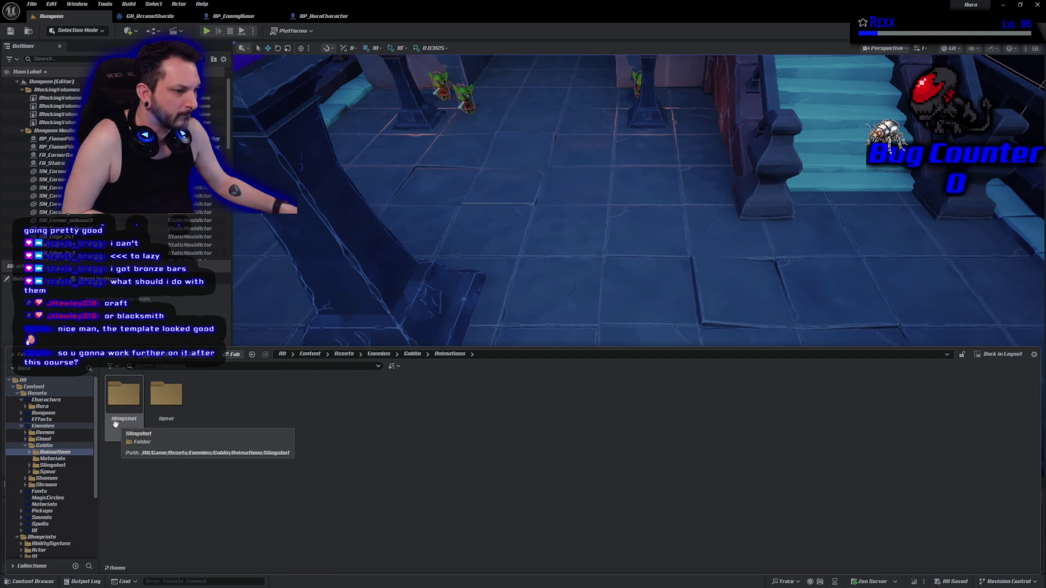
double_click(171, 416)
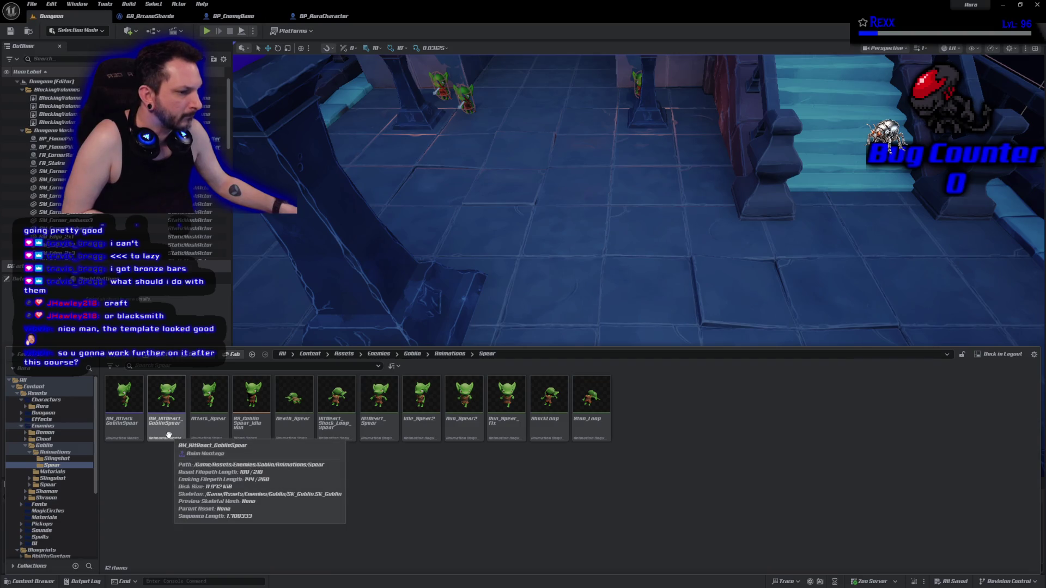
double_click(168, 435)
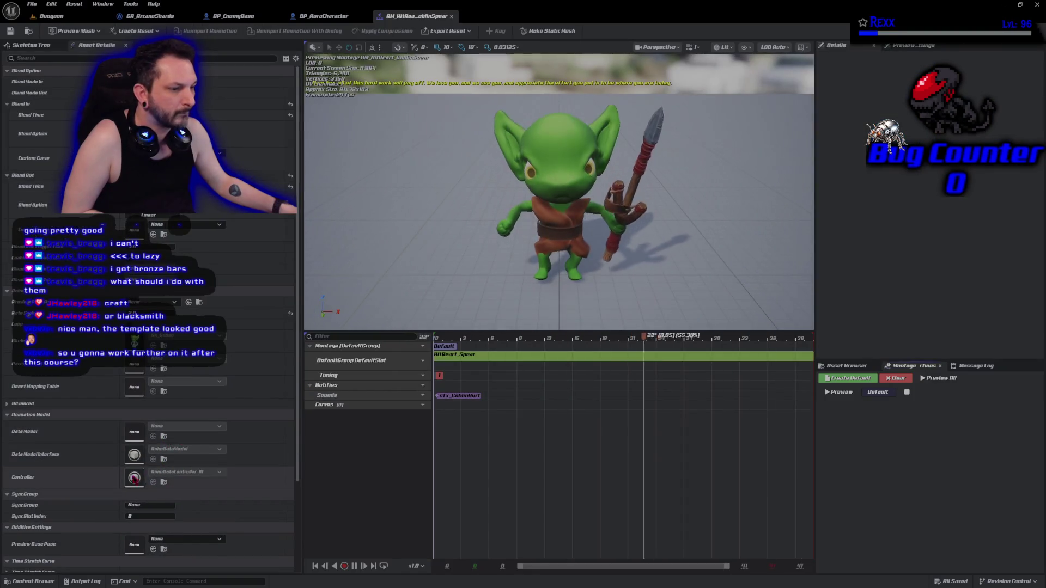
Open the HitReact_Spear animation and the AM_HitReact_GoblinSlingshot montage
scroll(103, 479, "down", 5)
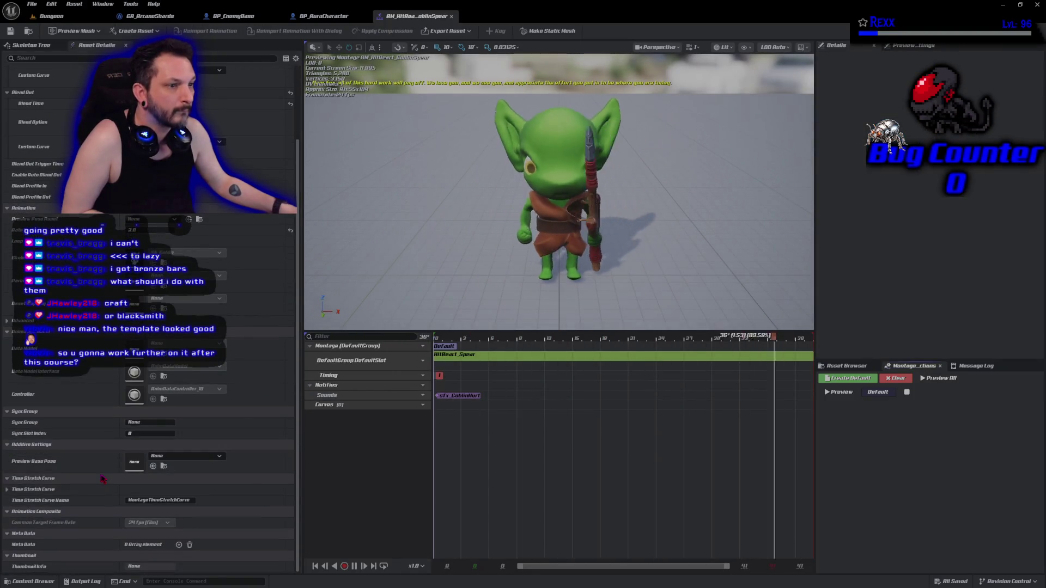
scroll(93, 435, "up", 5)
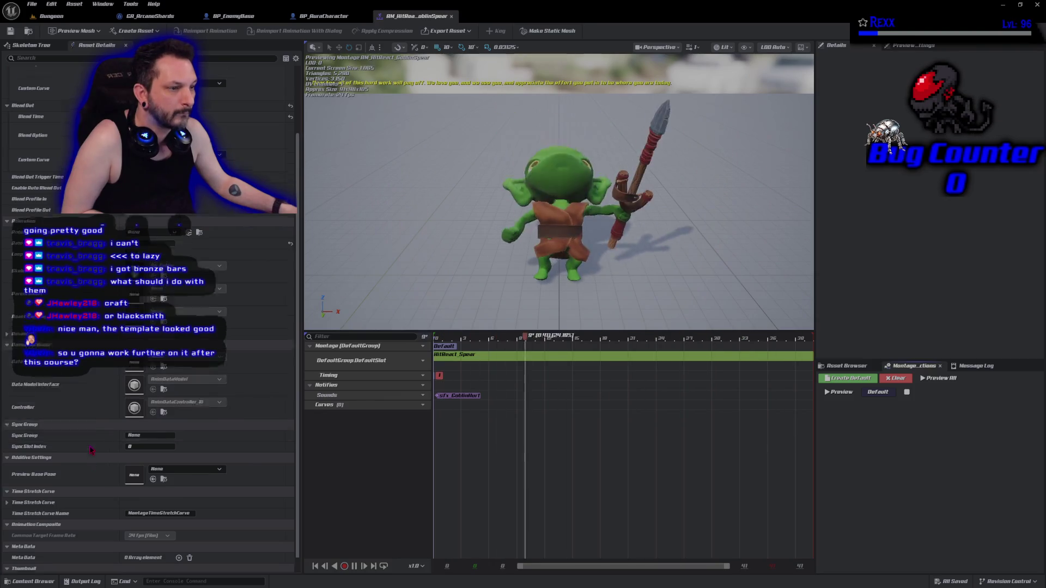
scroll(91, 450, "down", 5)
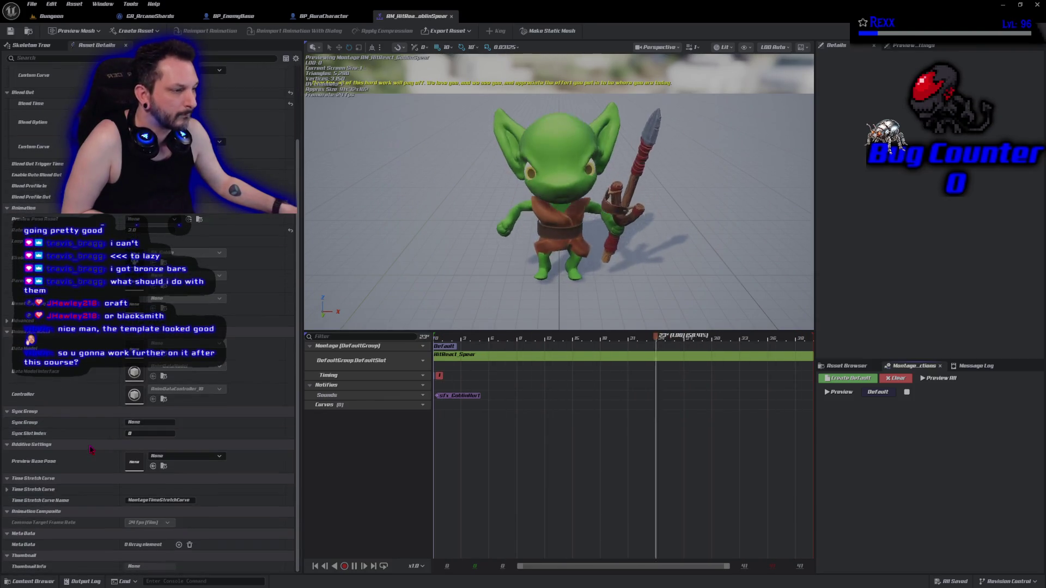
double_click(489, 361)
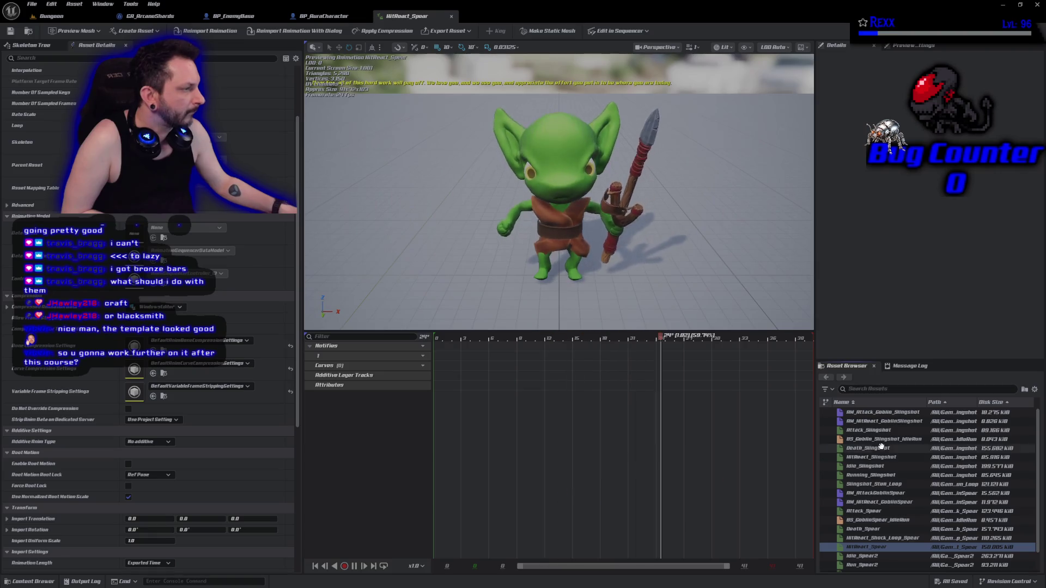
double_click(882, 422)
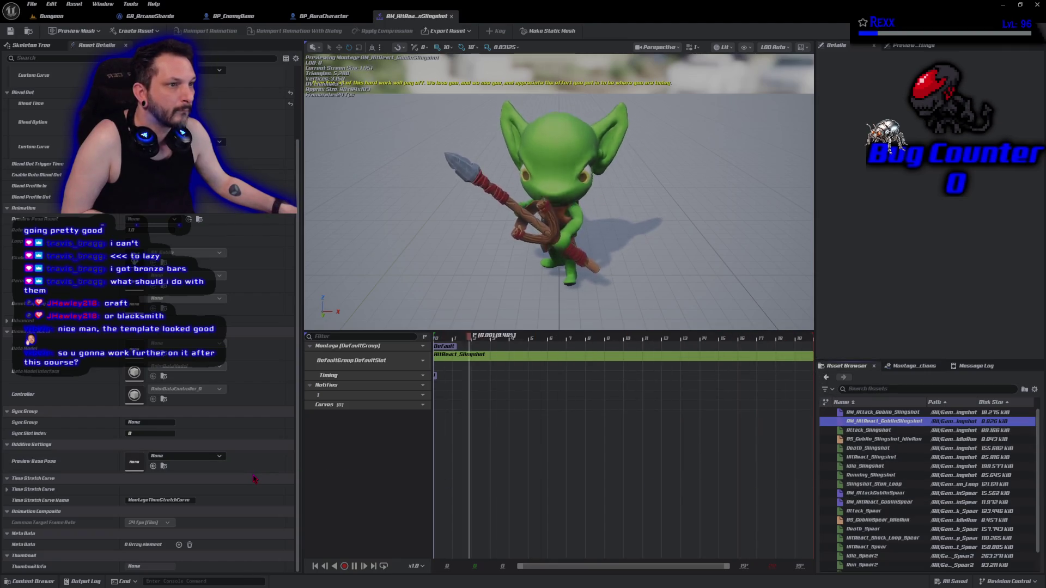
Open HitReact_Slingshot, then AM_HitReact_GoblinSpear, and switch to HitReact_Spear
scroll(255, 480, "up", 3)
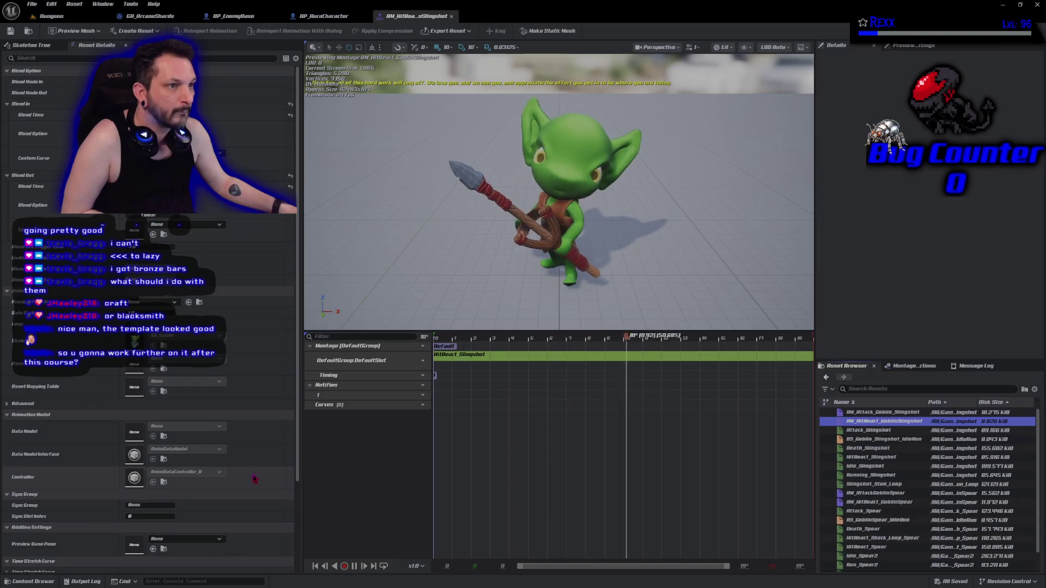
scroll(255, 479, "down", 3)
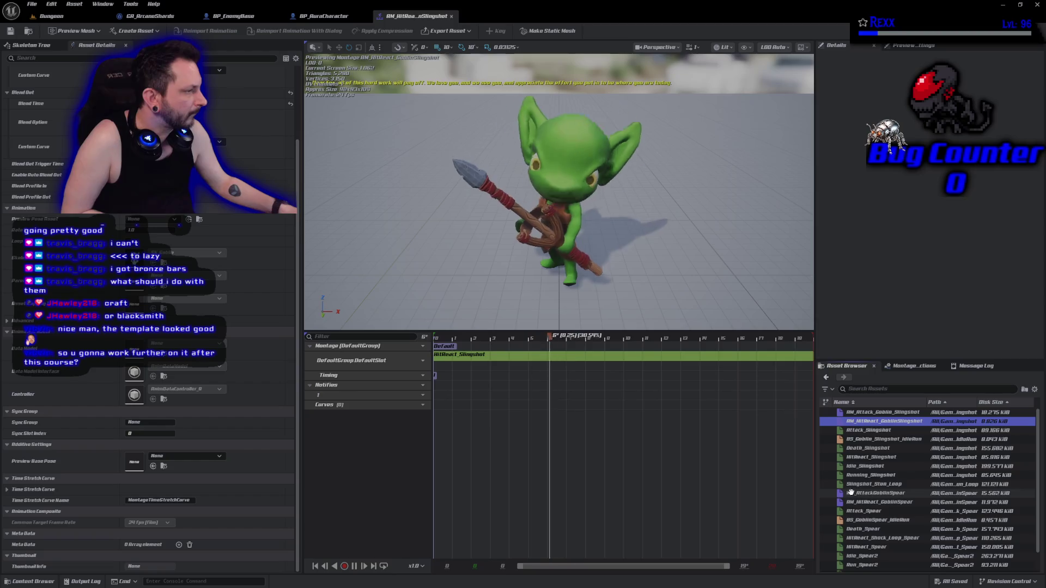
double_click(879, 459)
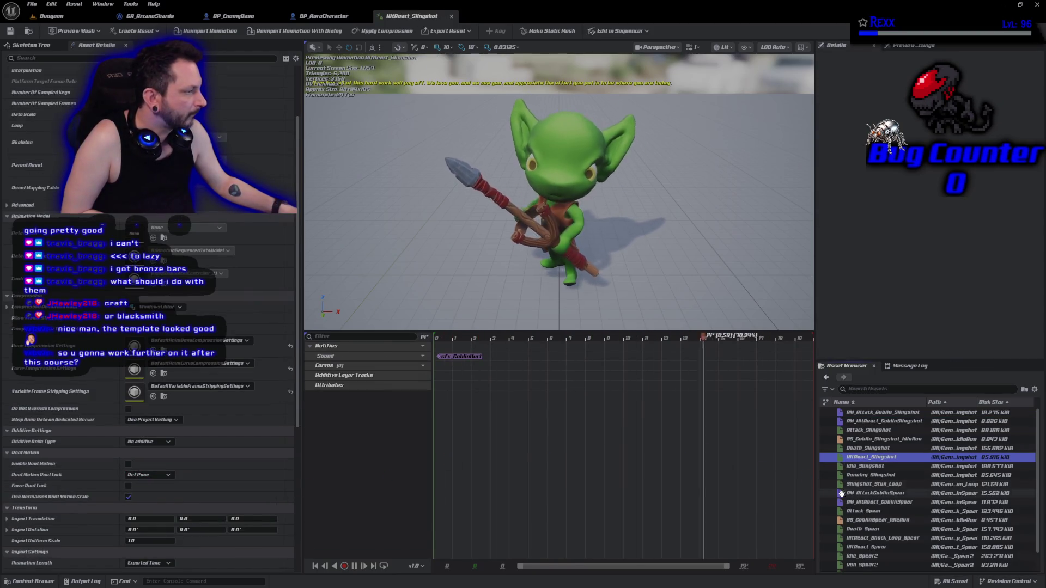
double_click(871, 502)
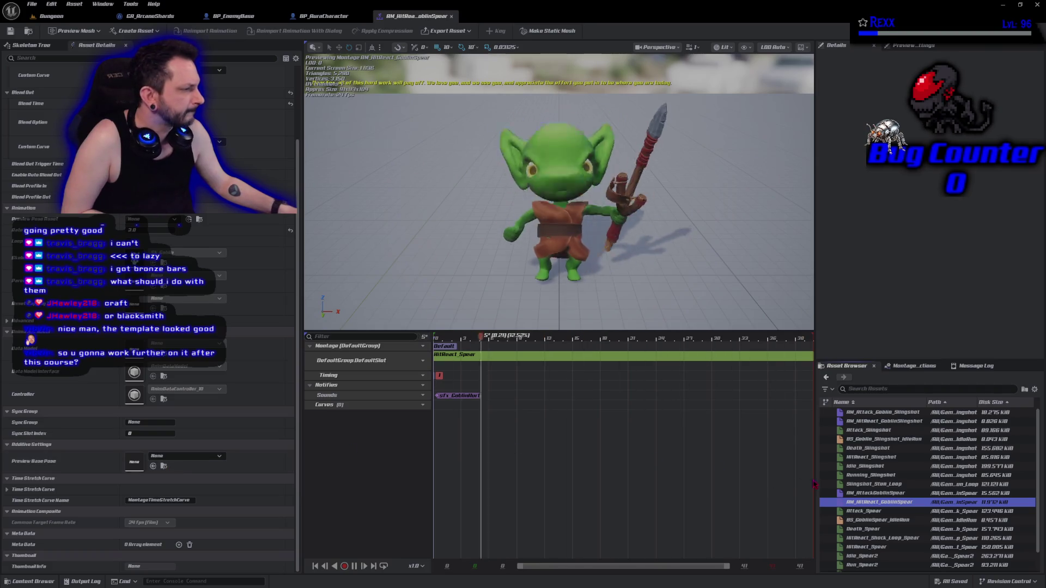
key("Down")
key("Down")
key("Down")
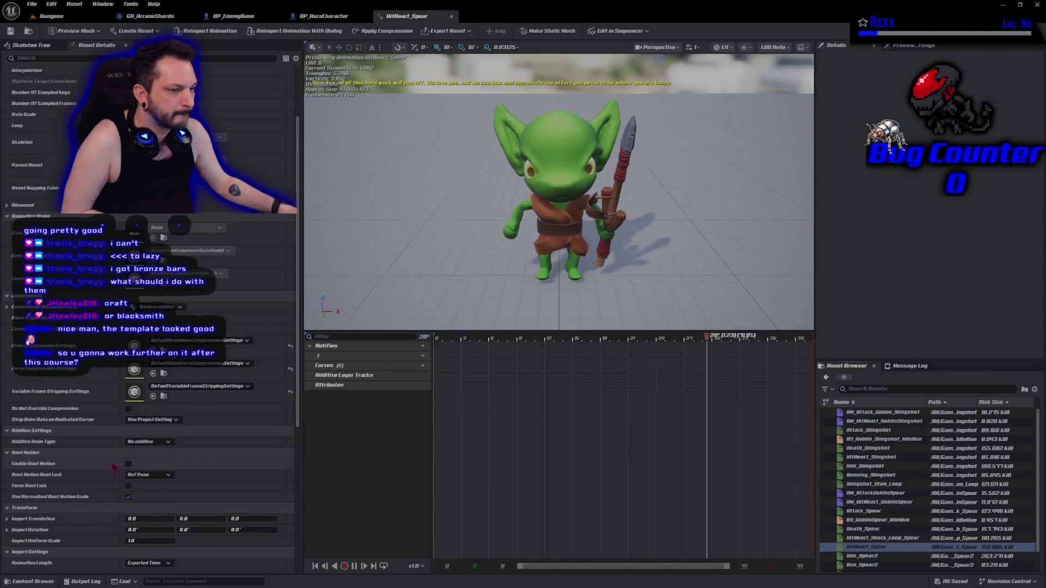
Enable Root Motion on HitReact_Spear, save it, and return to the Dungeon level
left_click(129, 465)
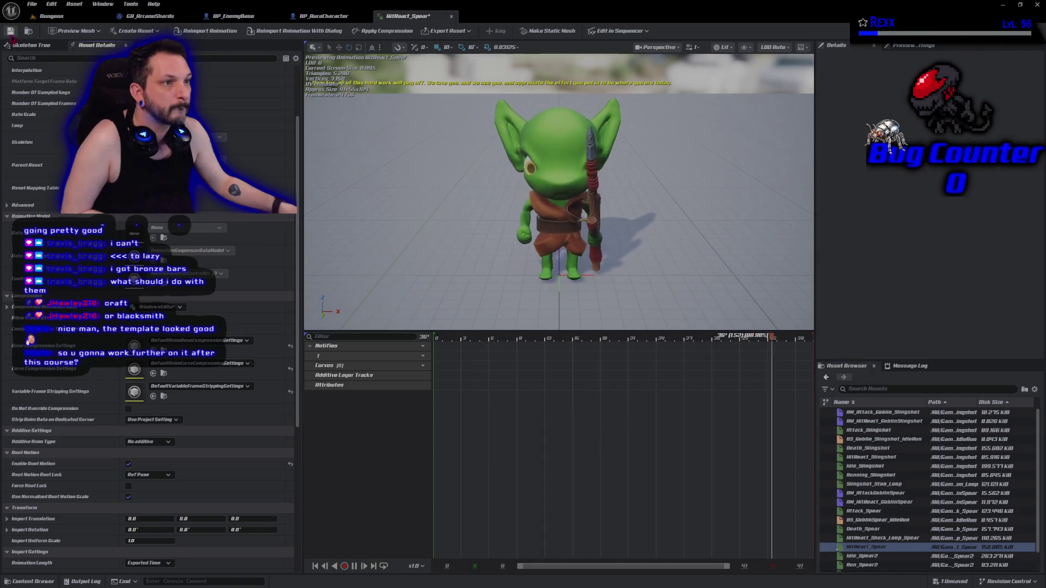
key("ctrl+s")
left_click(51, 15)
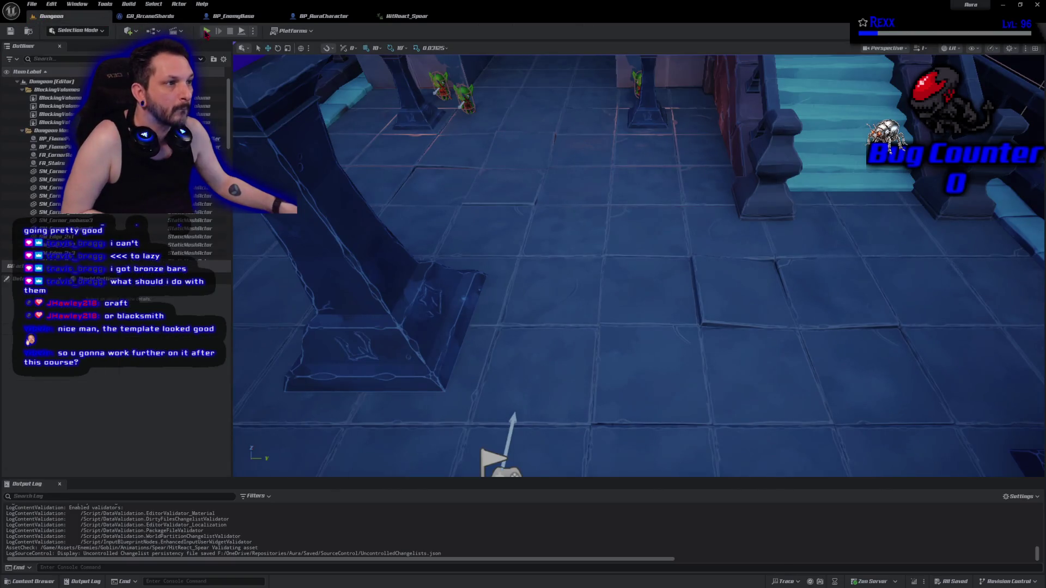
Play-test Arcane Shards on the goblins, then go back to the HitReact_Spear tab
left_click(206, 31)
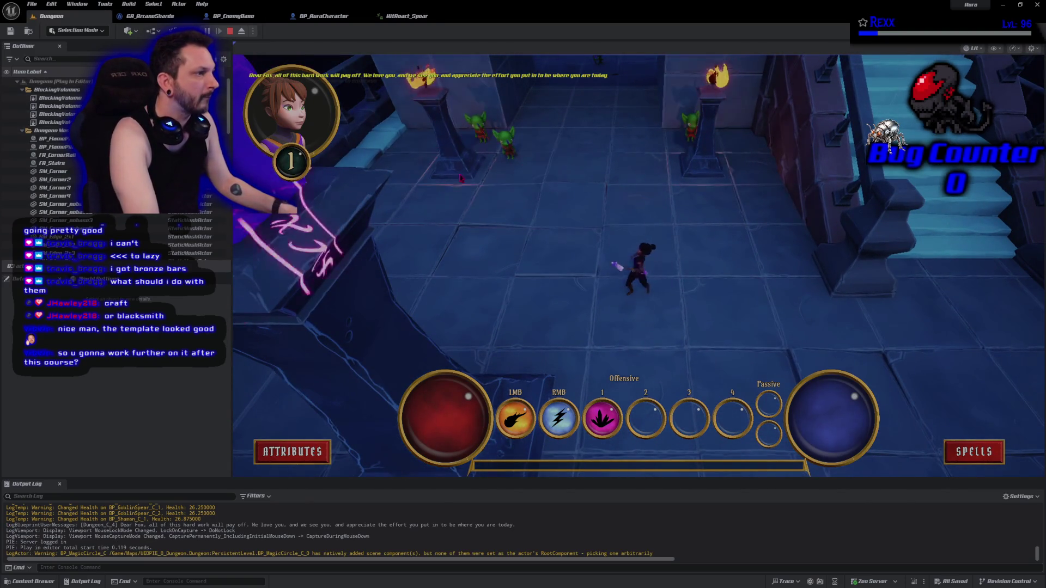
key("1")
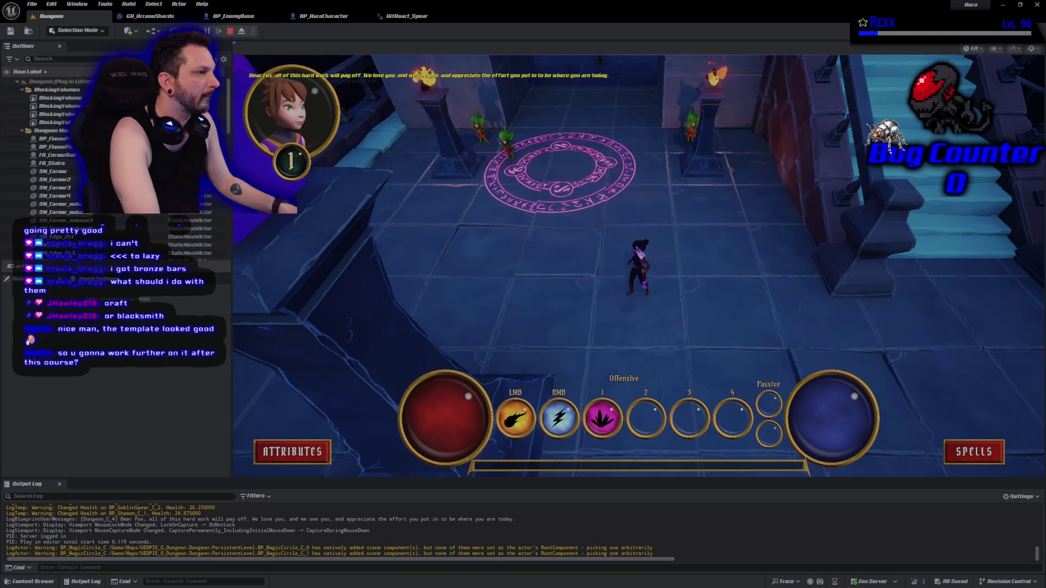
left_click(547, 150)
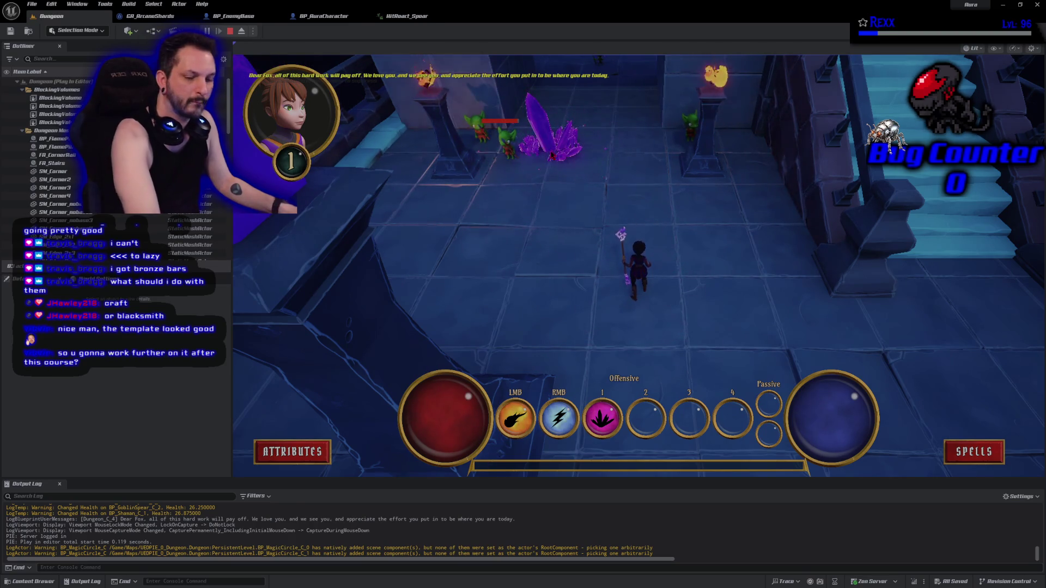
key("Escape")
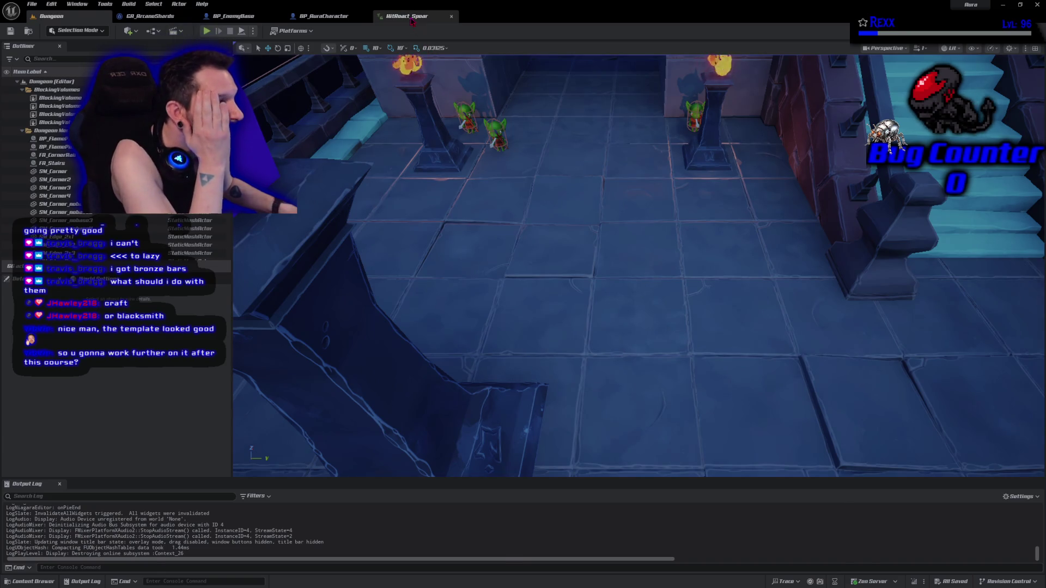
left_click(407, 16)
Turn off Enable Root Motion on HitReact_Spear, close its editor, and return to Dungeon
left_click(128, 464)
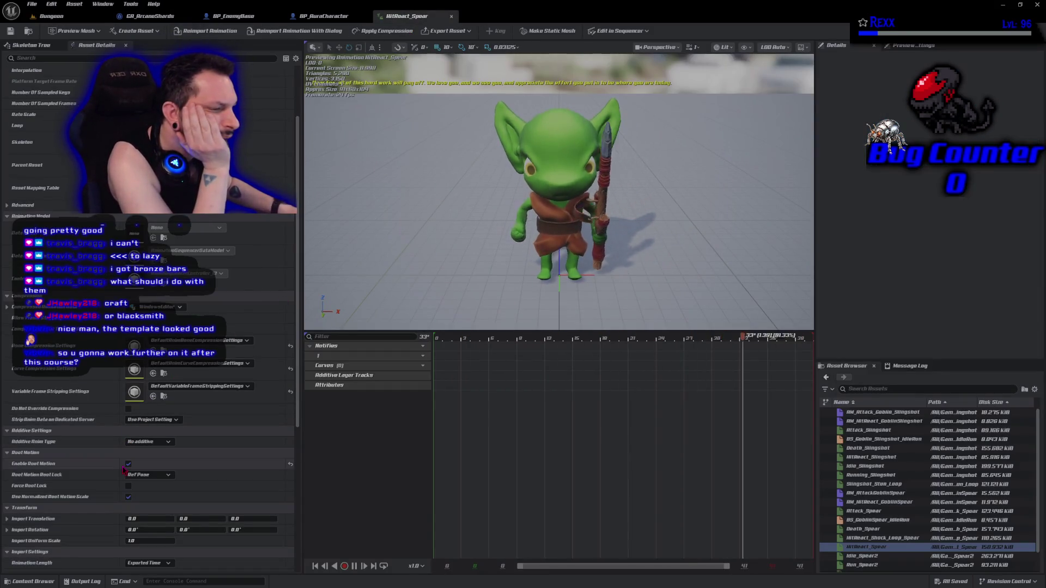
left_click(12, 32)
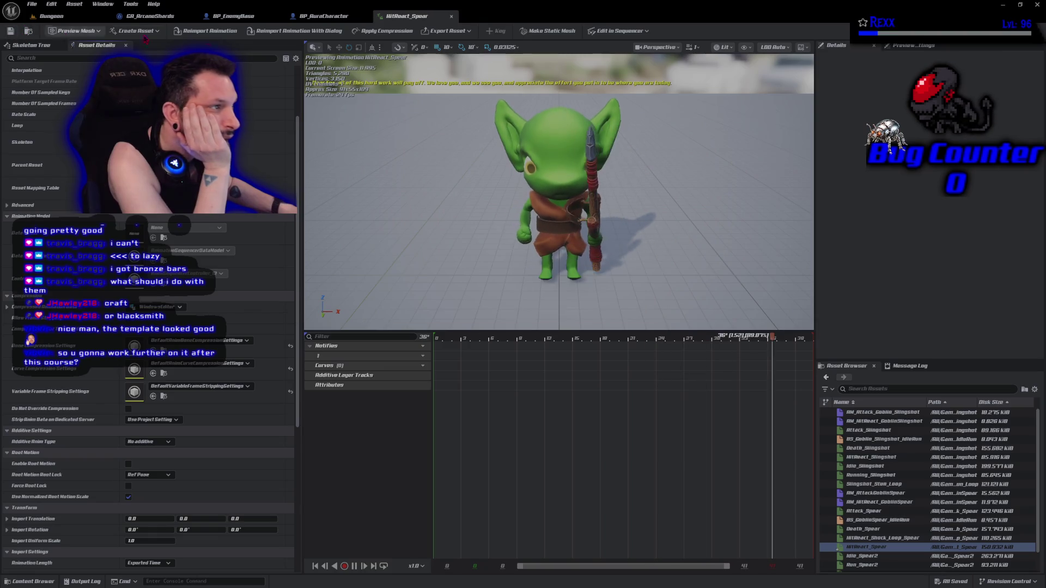
middle_click(407, 16)
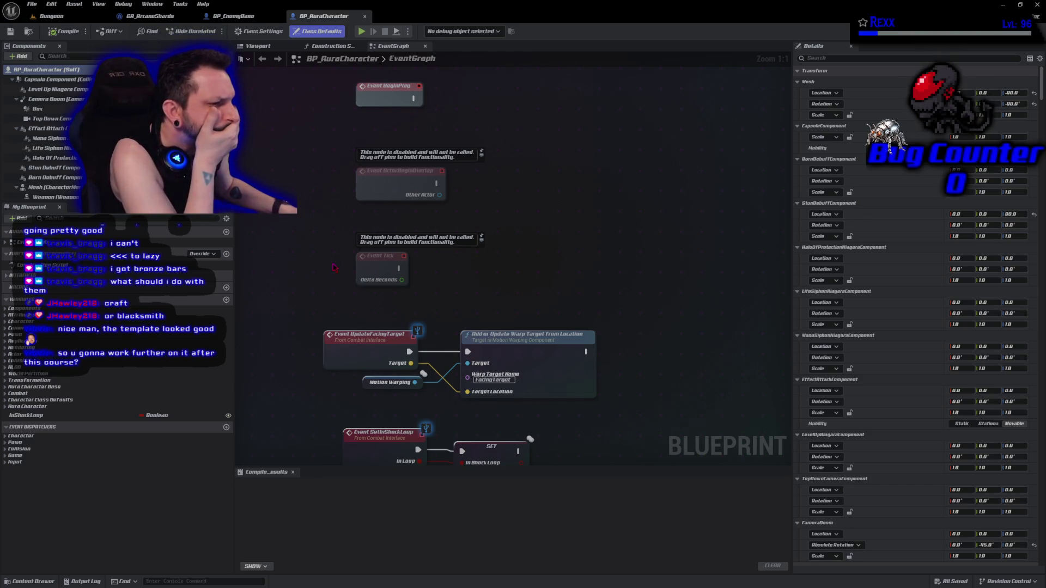
left_click(72, 22)
Start a play session and hit the goblins with Arcane Shards and a Fire Bolt
left_click(206, 31)
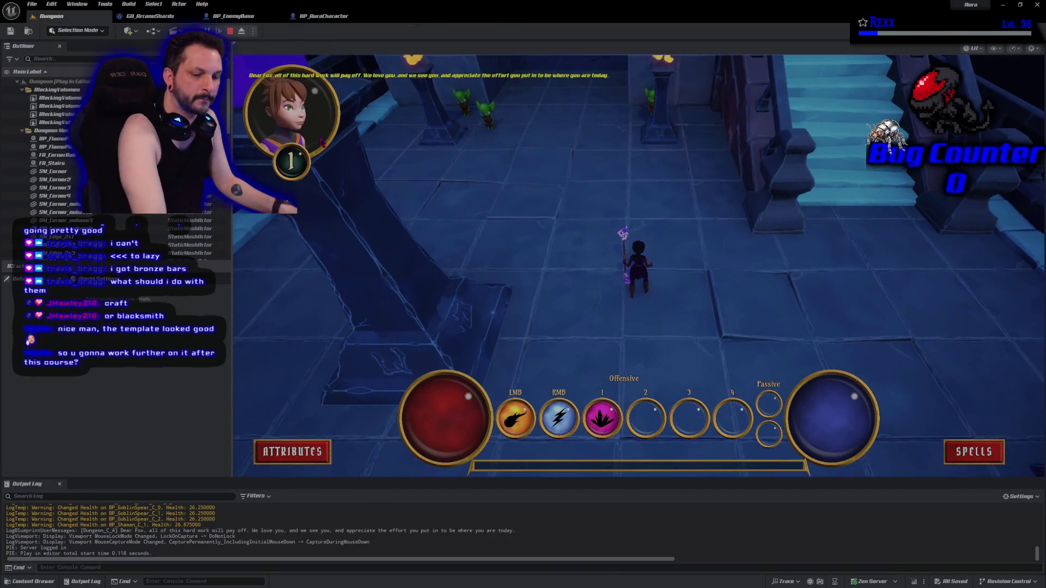
key("1")
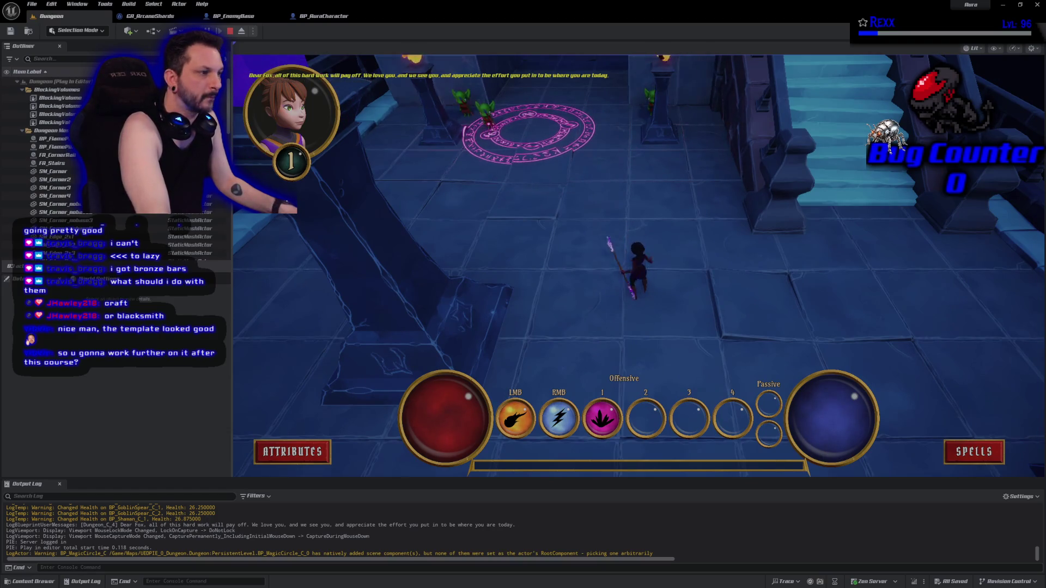
key("1")
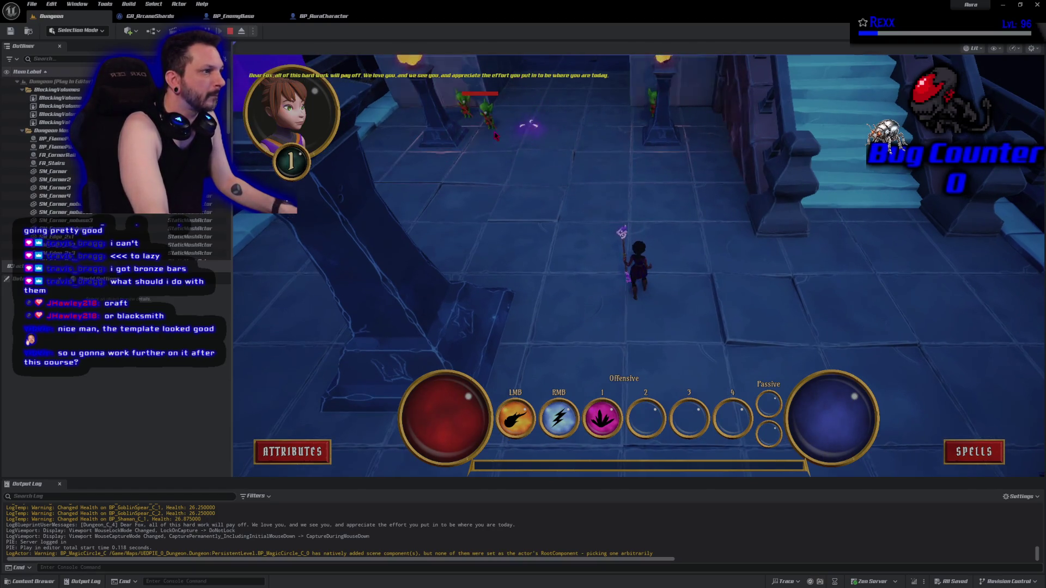
left_click(485, 109)
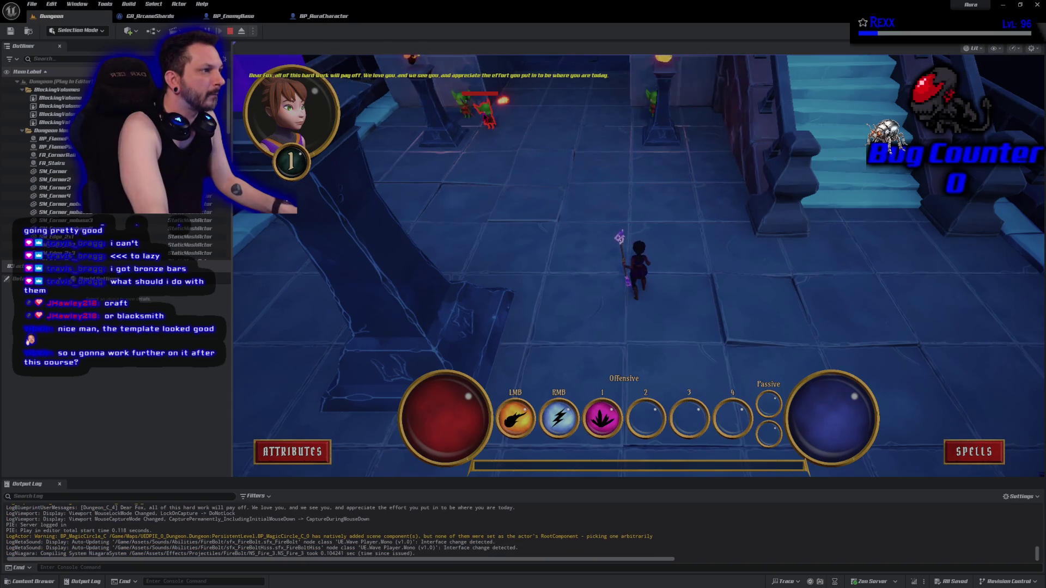
left_click(480, 151)
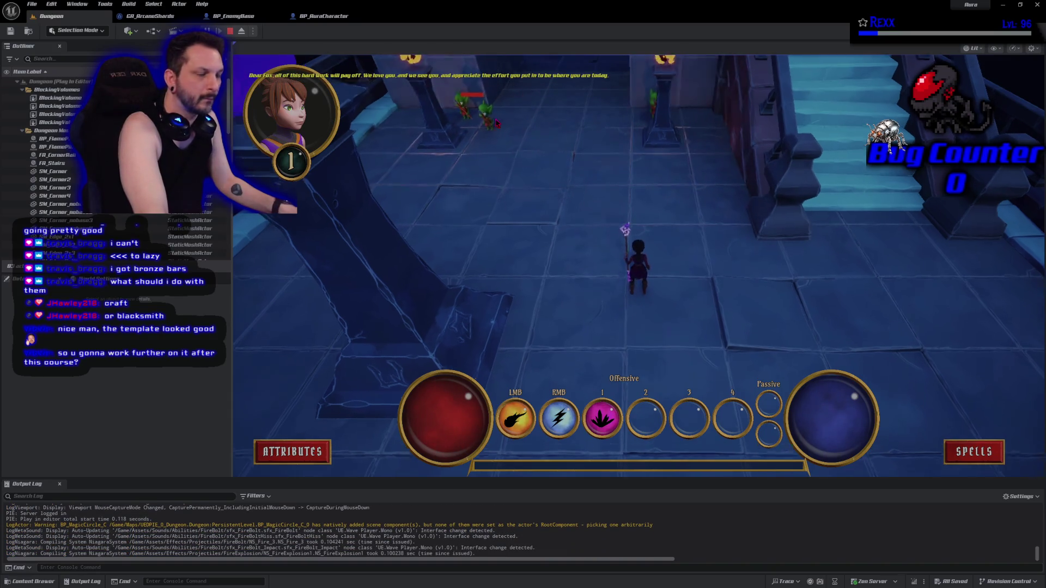
Shock a goblin, fire another Fire Bolt, end the session, and open GA_ArcaneShards
right_click(480, 150)
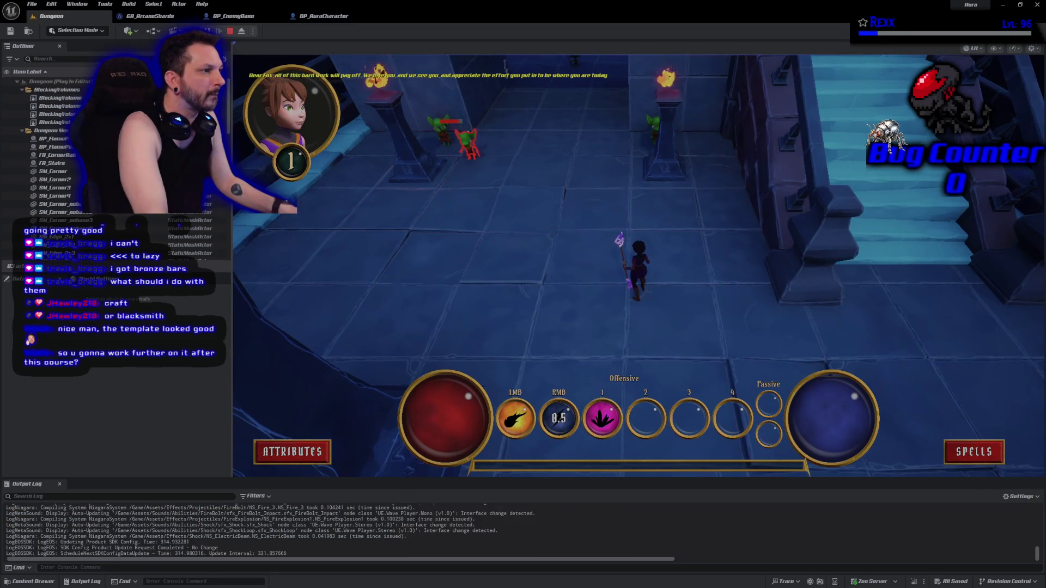
left_click(484, 184)
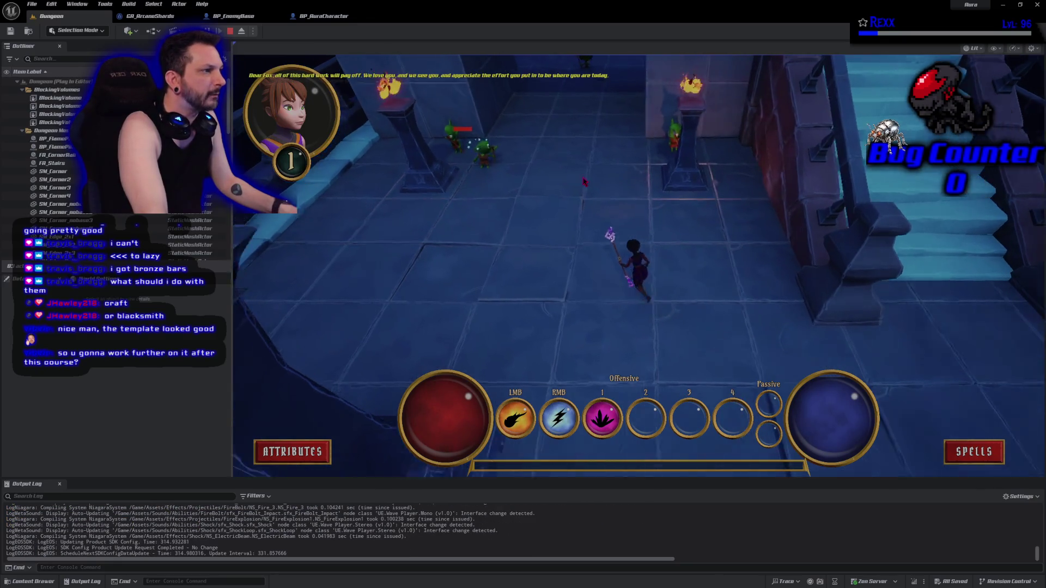
left_click(610, 101, "shift")
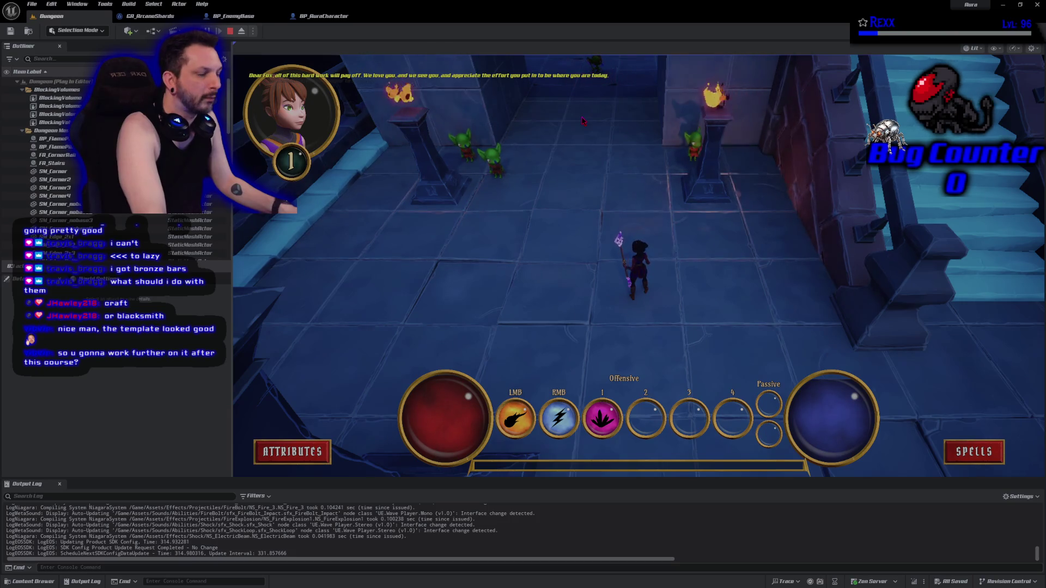
key("Escape")
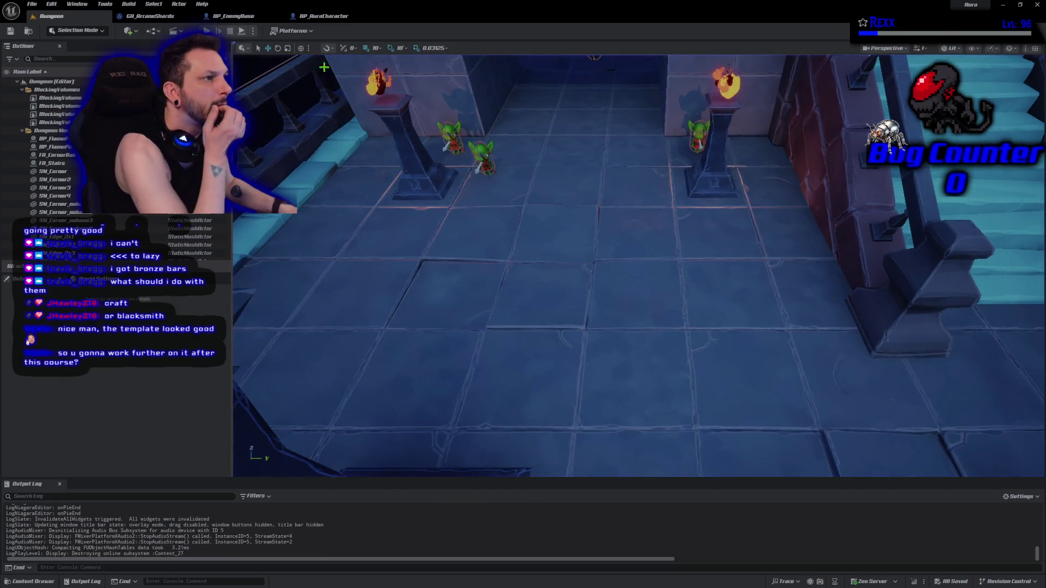
left_click(170, 16)
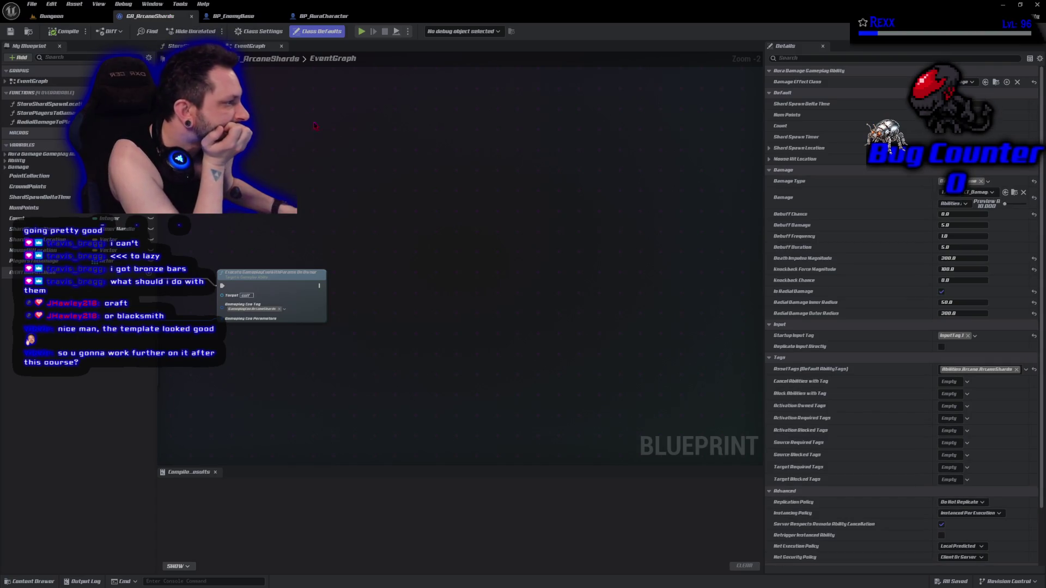